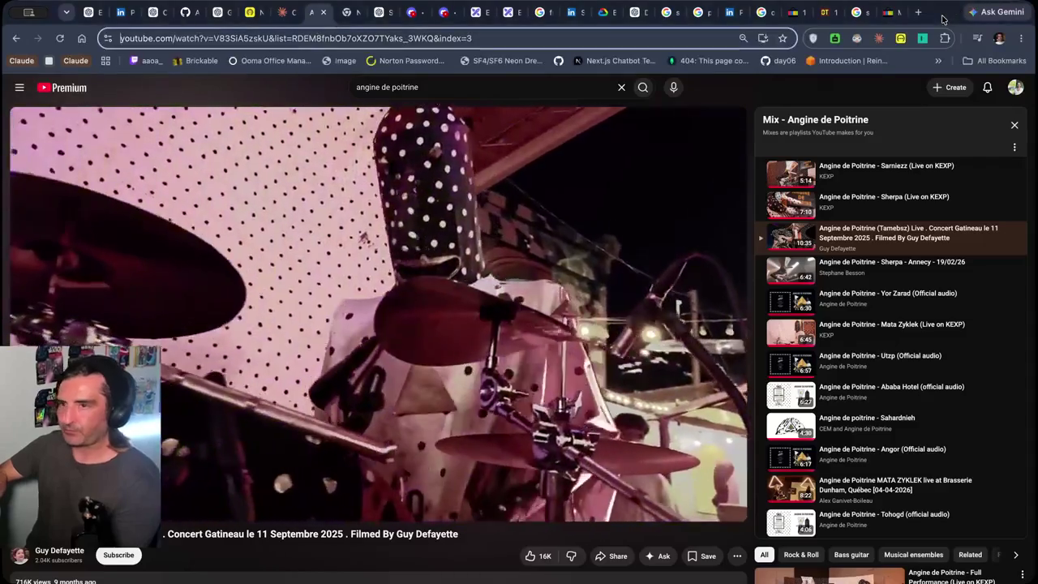
Zoom the YouTube Angine de Poitrine video page out to 75%
key(ctrl+minus)
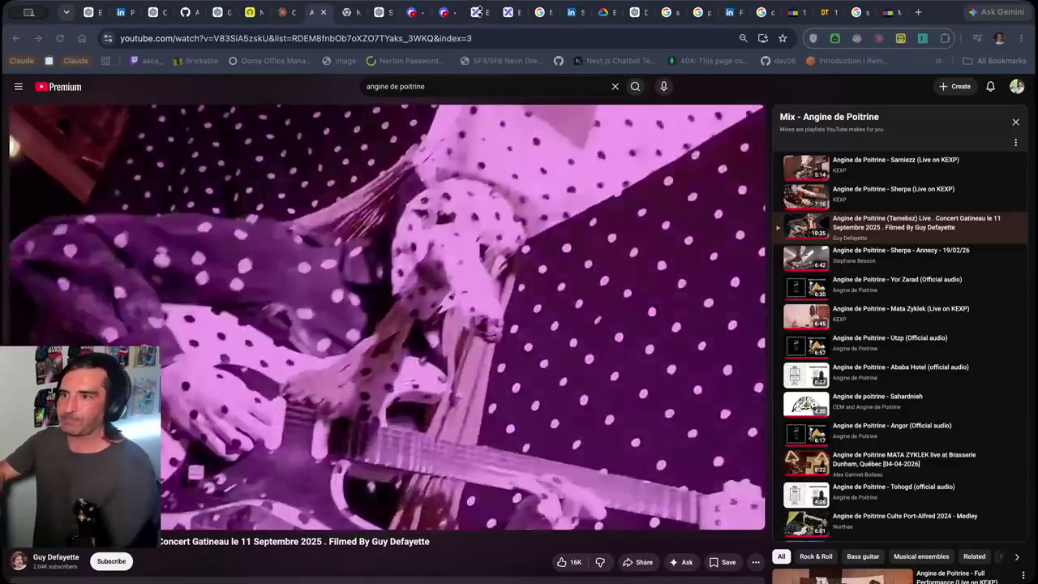
Switch to Excalidraw and scroll right to the 'Sunday July 19, 2026 - preppin for the week' notes
click(478, 12)
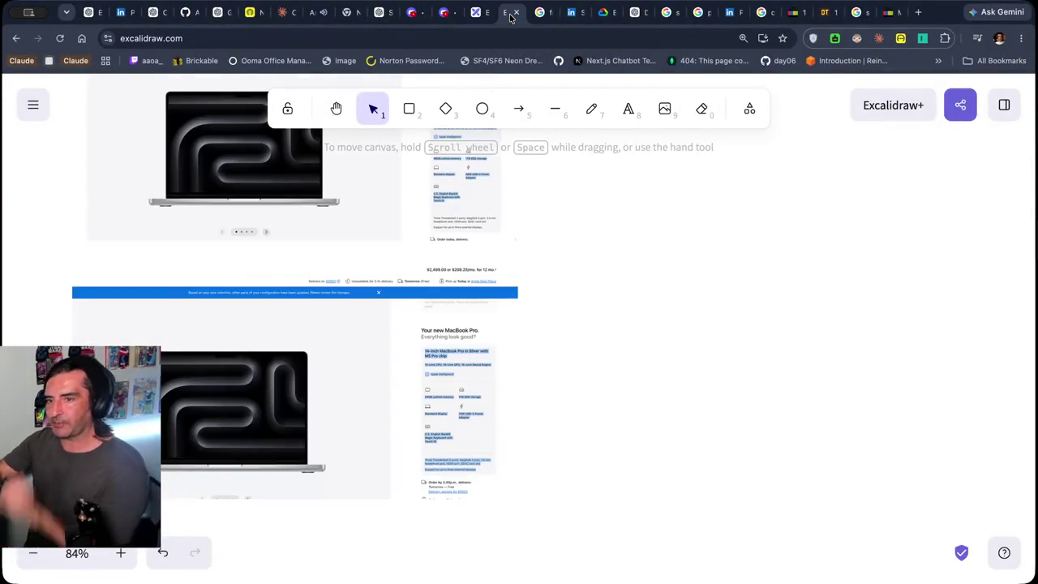
scroll(537, 376, right, 15)
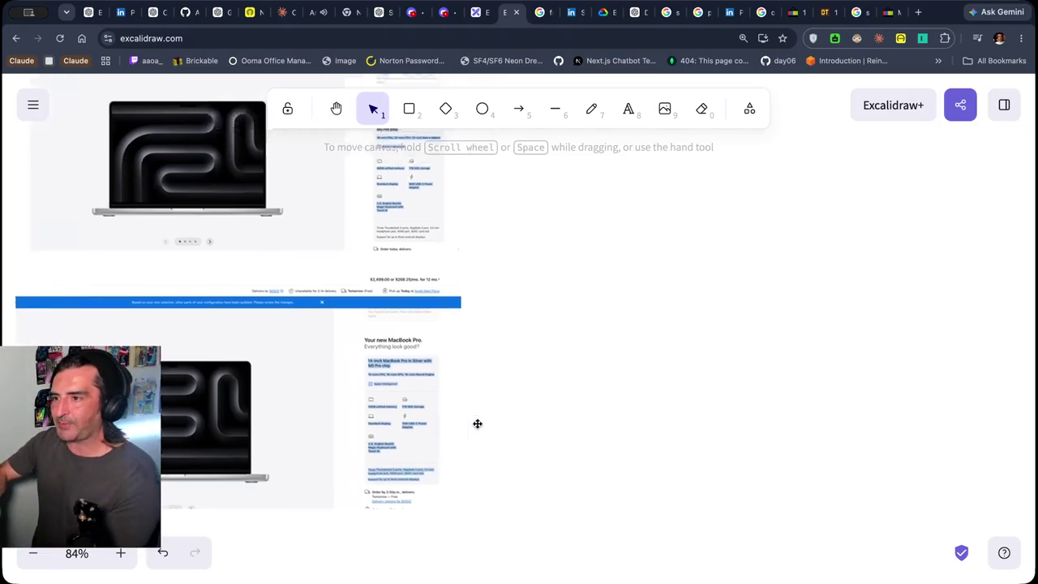
scroll(570, 330, right, 5)
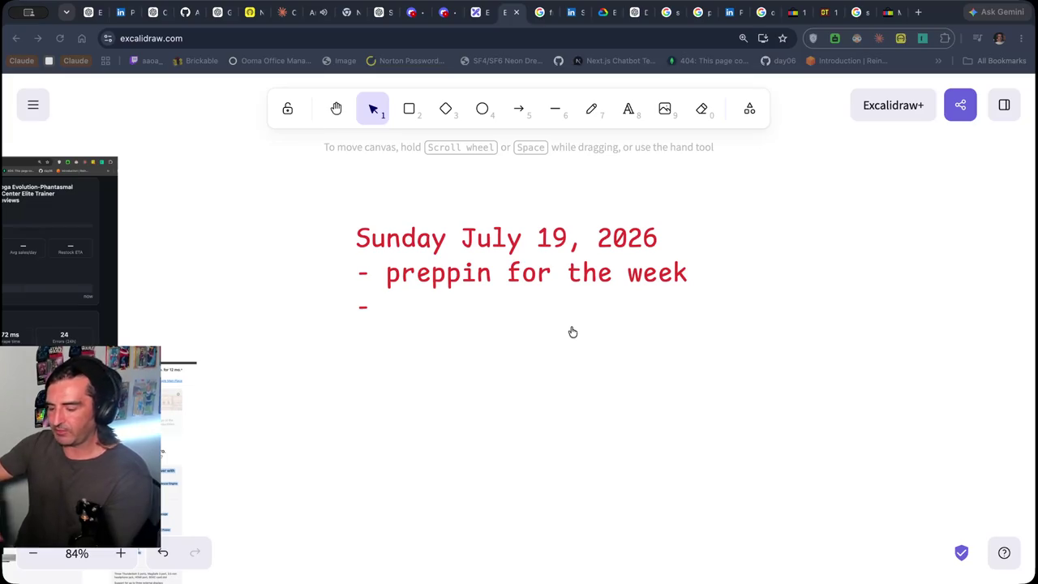
click(325, 317)
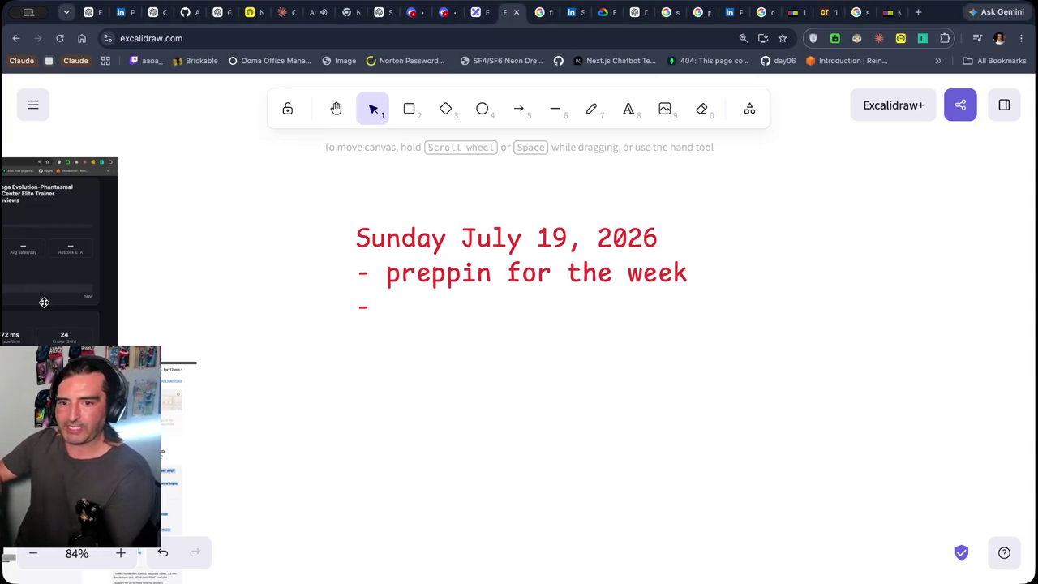
click(917, 12)
click(902, 13)
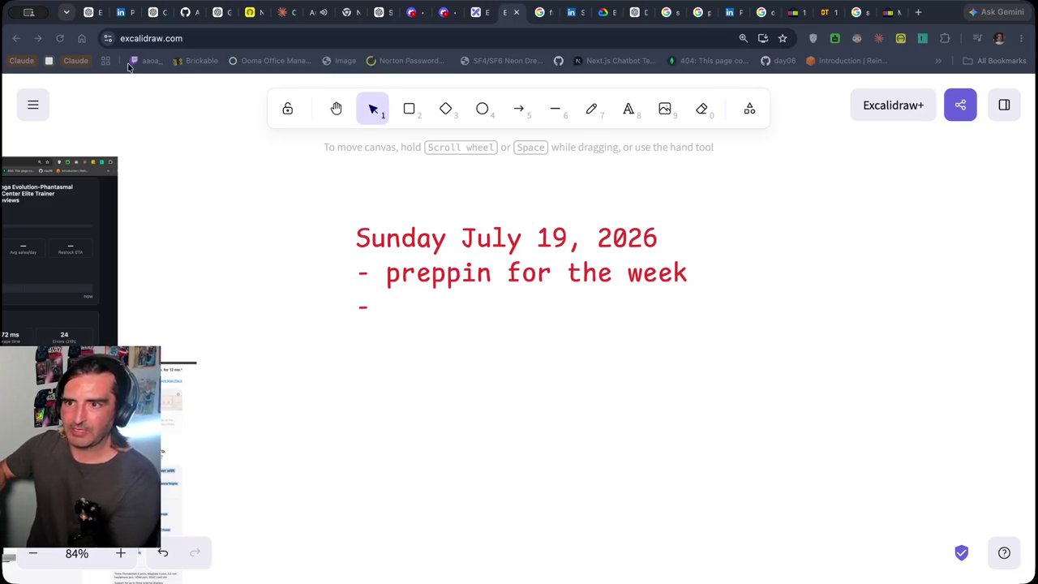
click(138, 16)
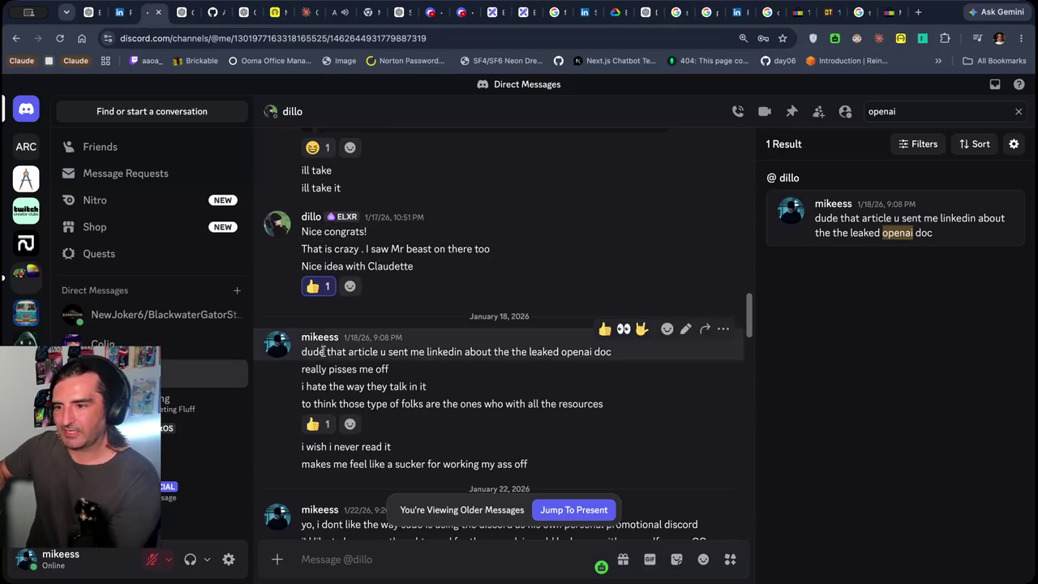
Scroll through the Discord DM around the January 18 leaked openai doc message, then return to YouTube
drag(313, 351, 604, 403)
scroll(475, 431, down, 1)
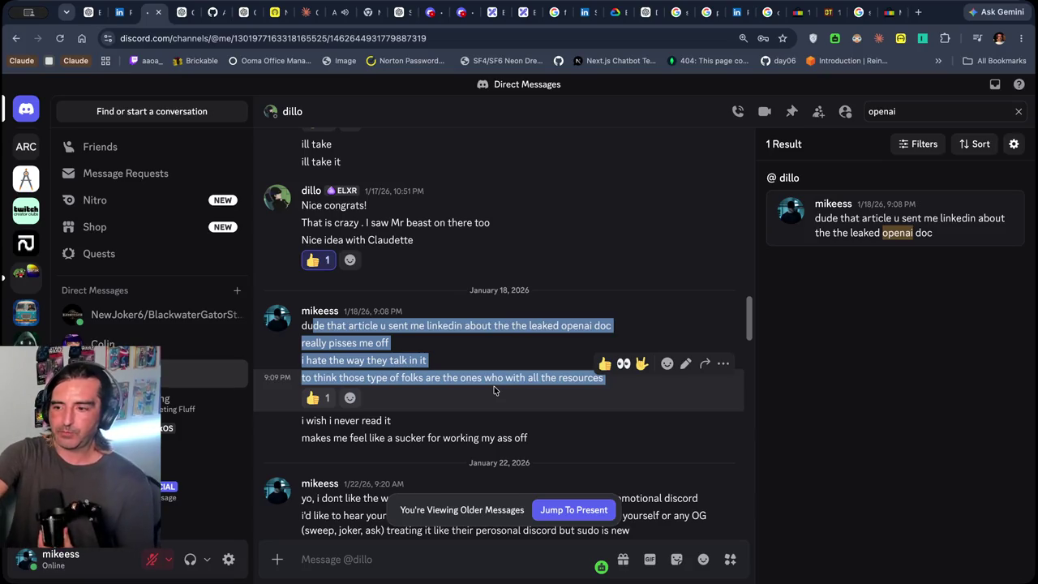
scroll(494, 390, down, 5)
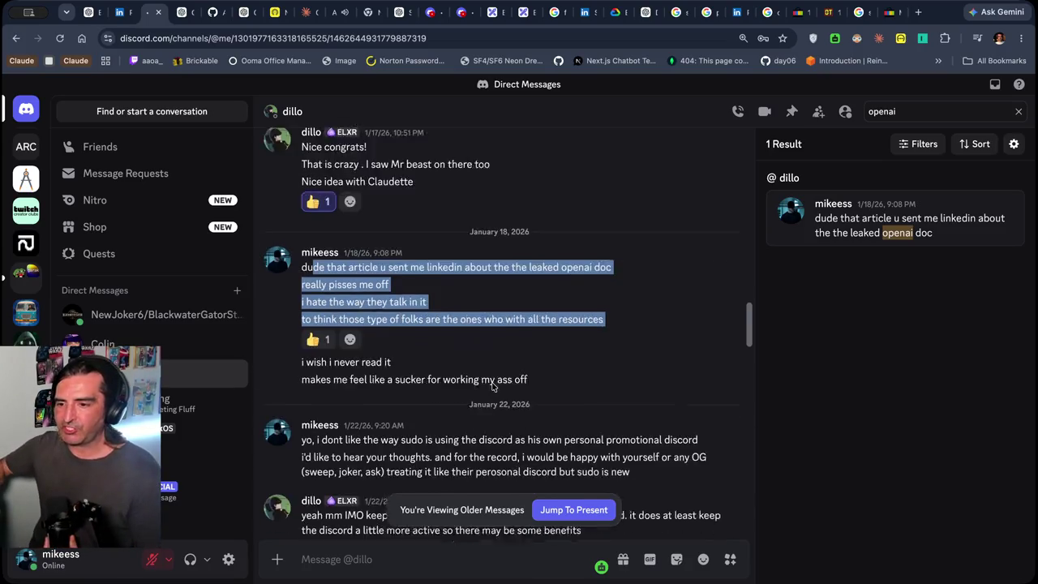
scroll(491, 384, down, 5)
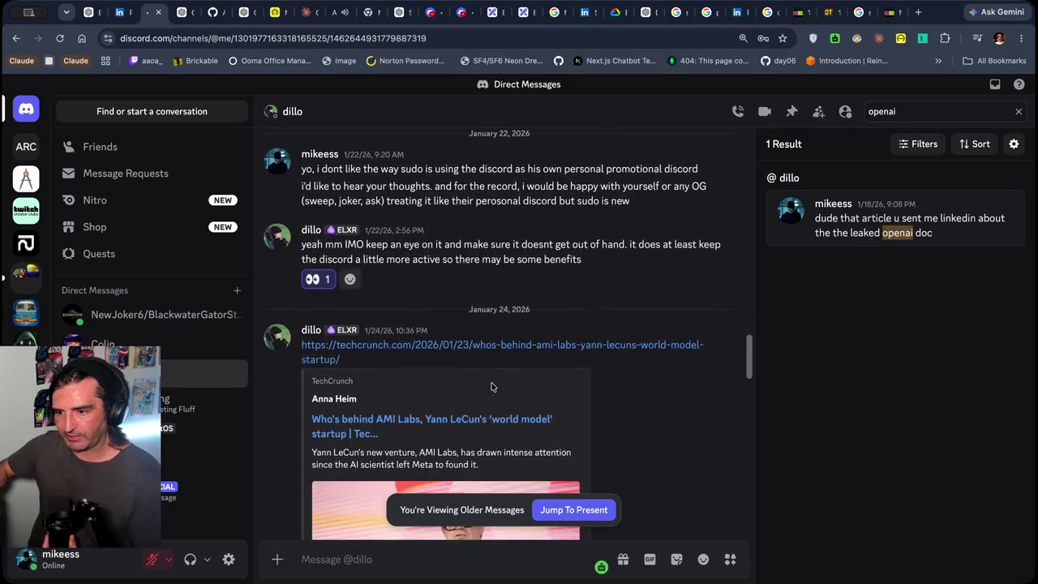
scroll(491, 387, up, 7)
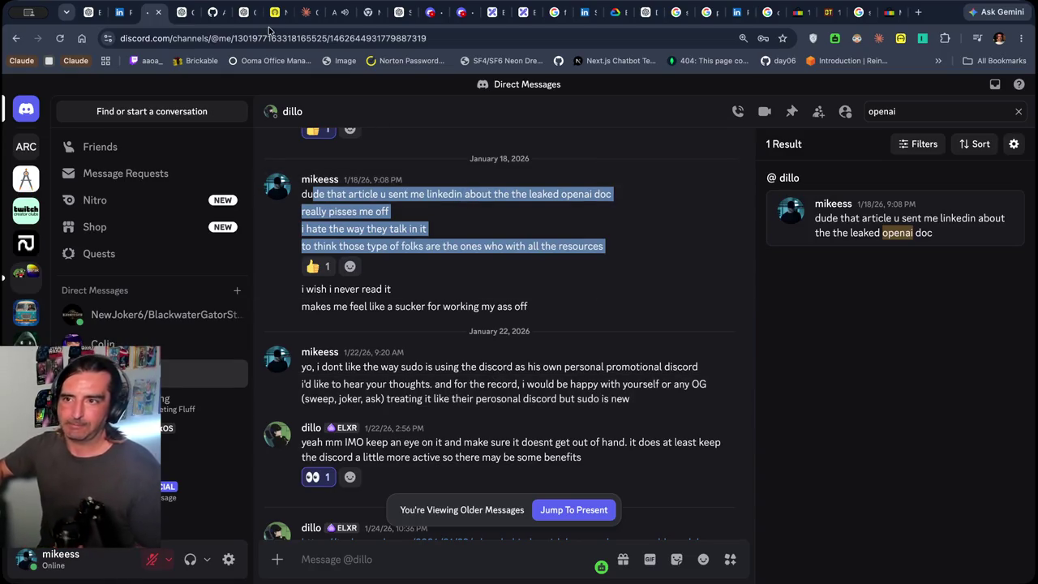
click(331, 9)
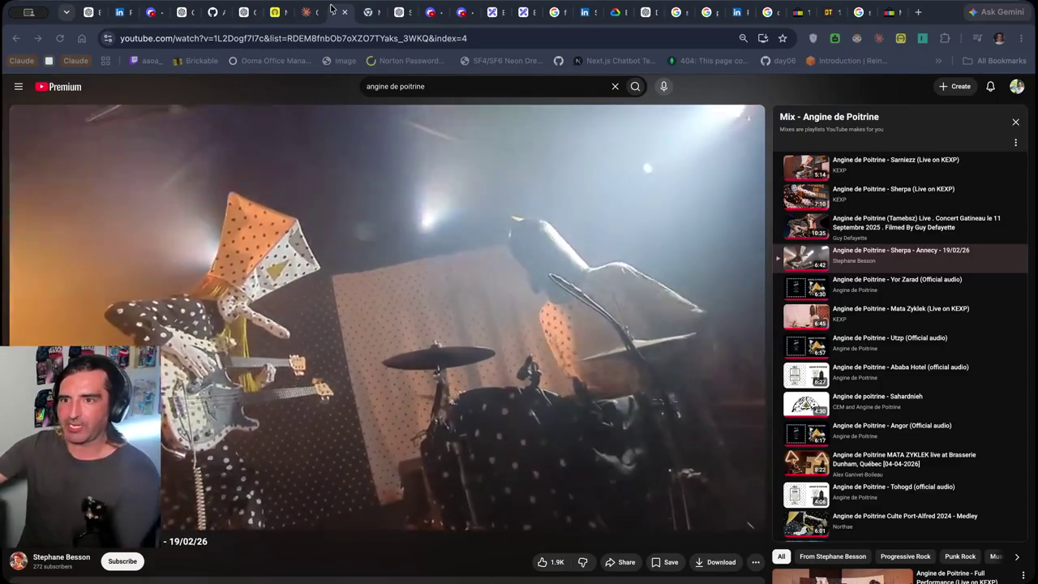
Dismiss Discord's audio device dialog and move through streamer-news to the server's lounge-bar channel
click(331, 8)
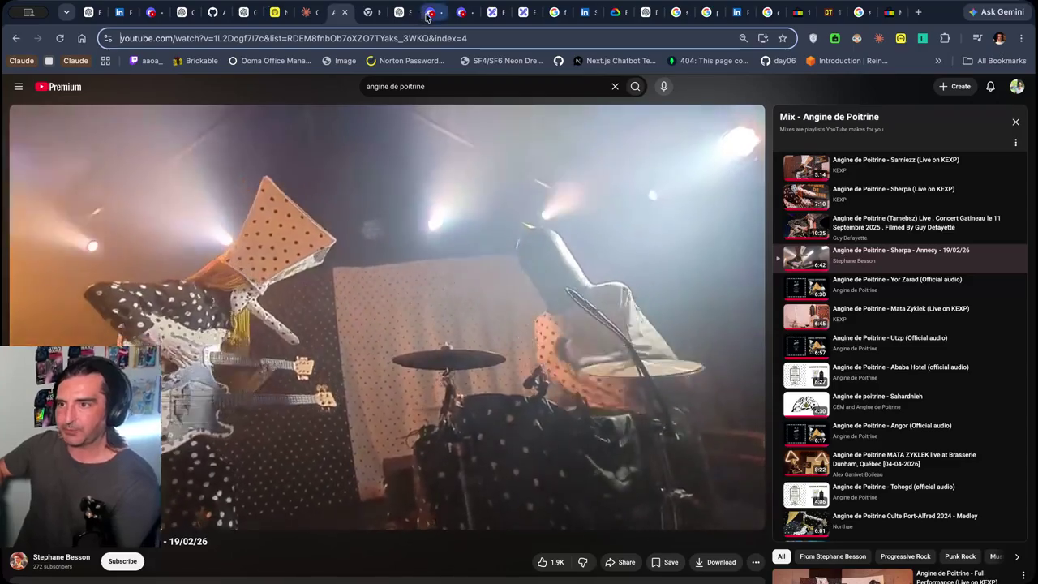
click(429, 13)
click(21, 272)
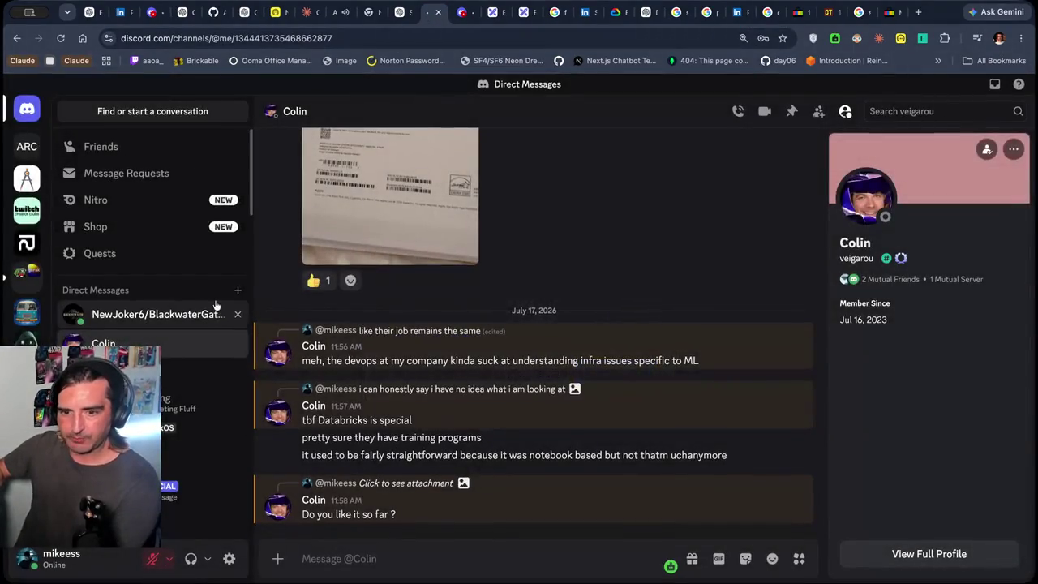
click(26, 272)
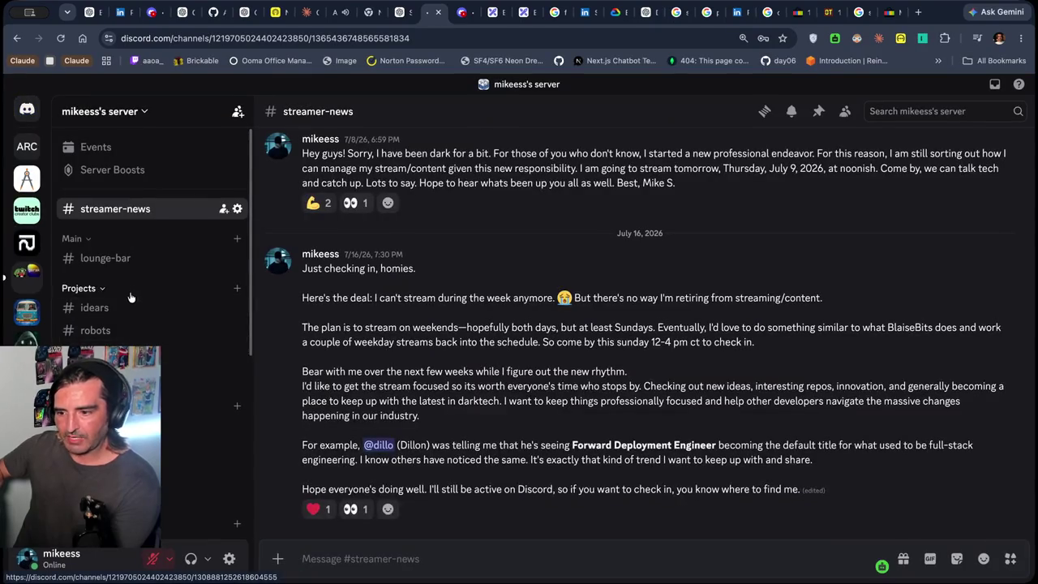
click(125, 259)
Scroll back through the lounge-bar chat and enlarge the shared code-usage-limits screenshot
scroll(435, 232, up, 10)
scroll(434, 235, up, 15)
scroll(435, 237, up, 5)
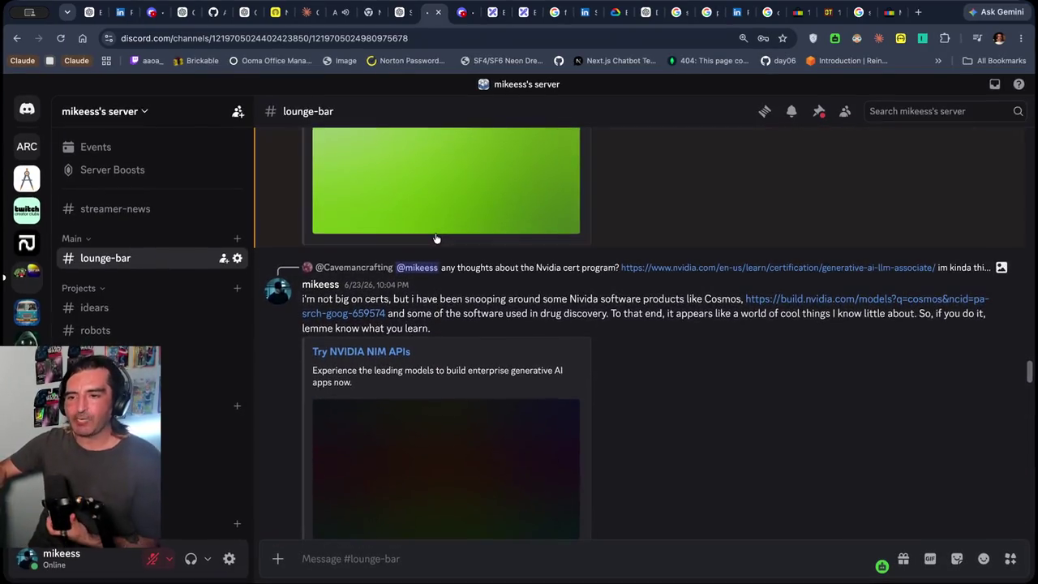
scroll(436, 235, up, 10)
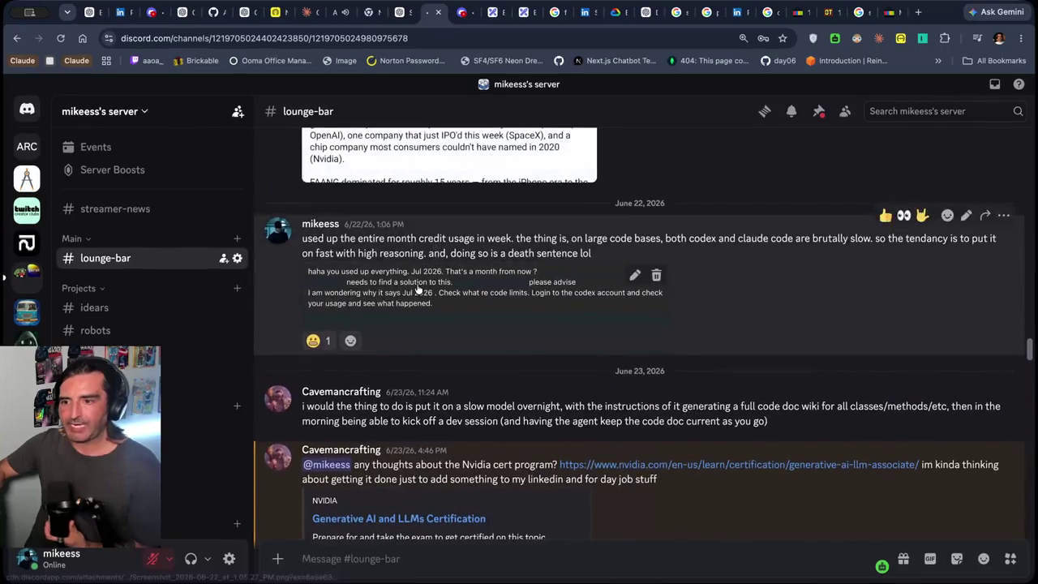
click(418, 289)
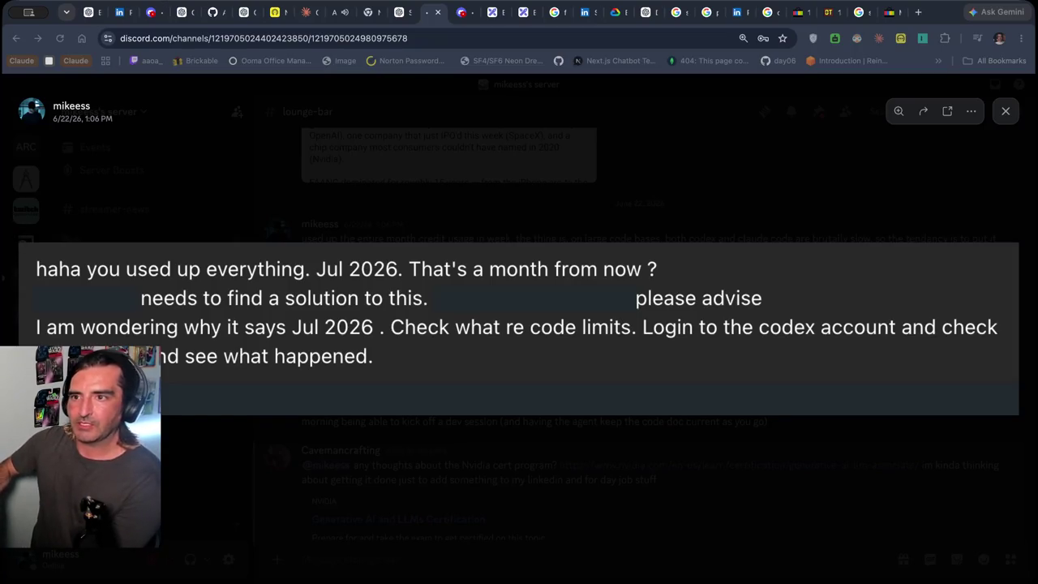
click(213, 11)
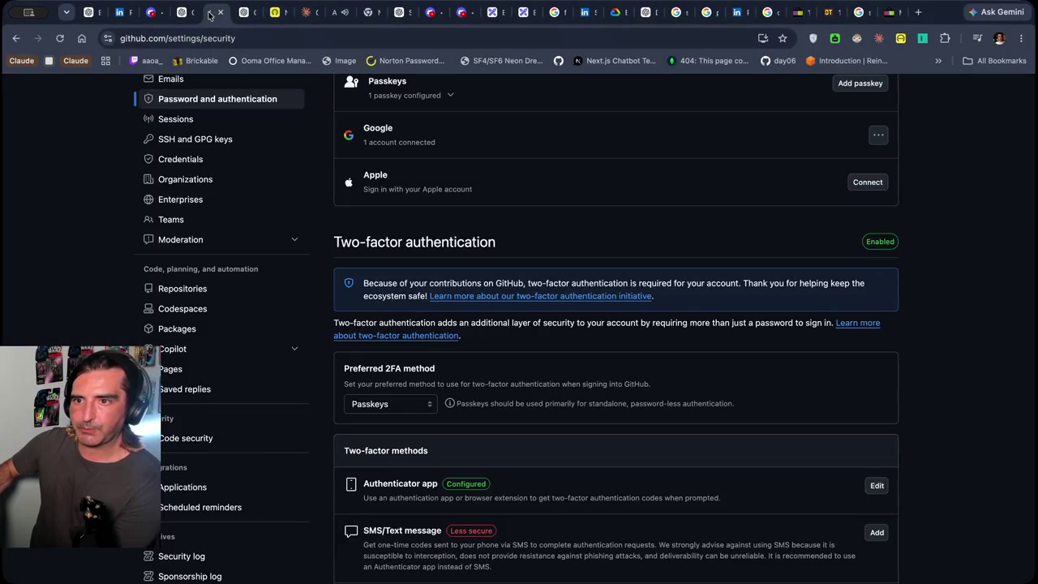
Close the GitHub security settings tab and switch to LinkedIn messaging
click(218, 12)
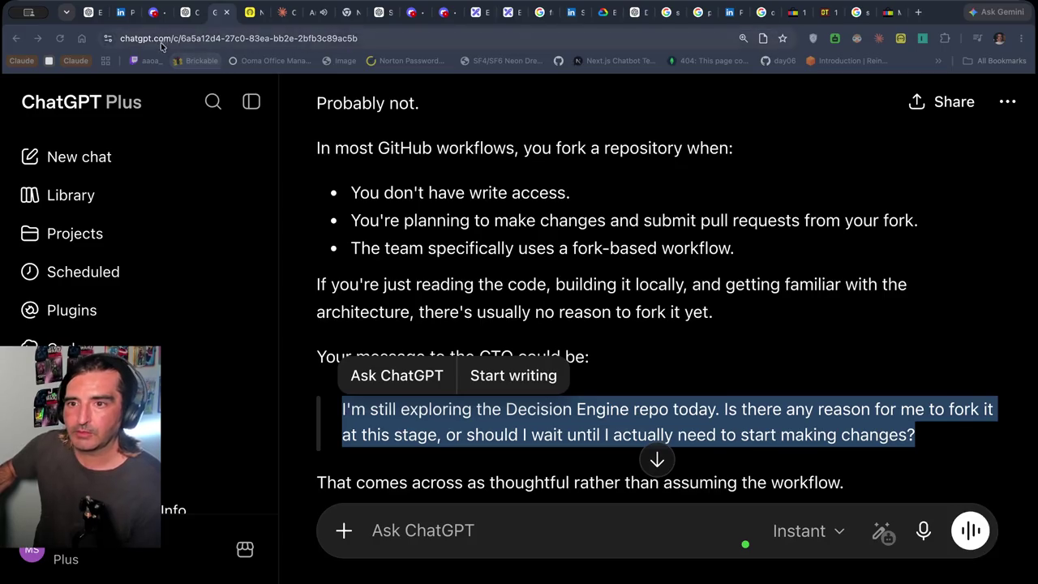
click(188, 12)
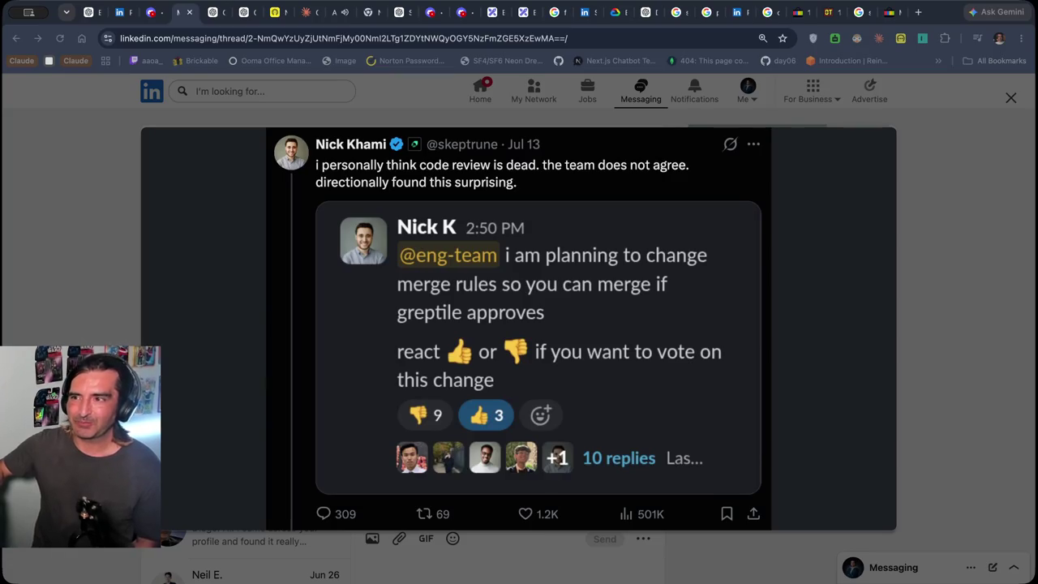
Close the LinkedIn messaging tab and bring up the JLL Technology solutions page
click(930, 5)
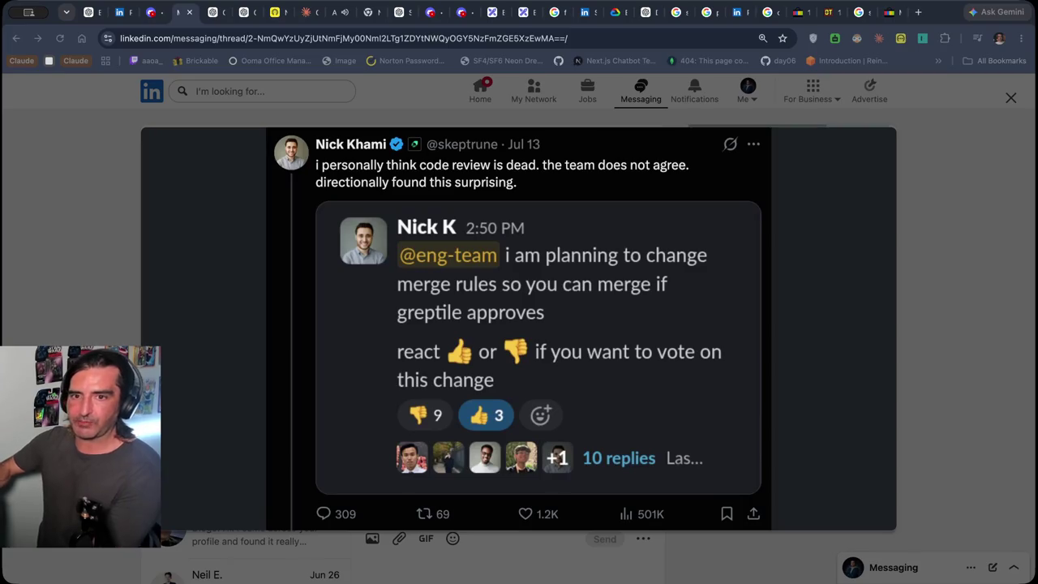
click(184, 10)
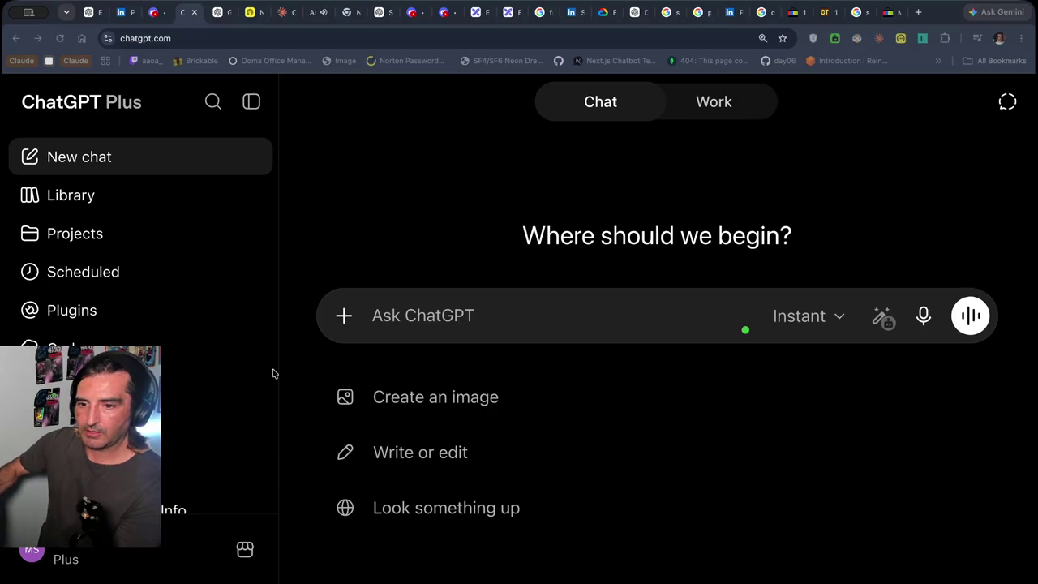
click(247, 15)
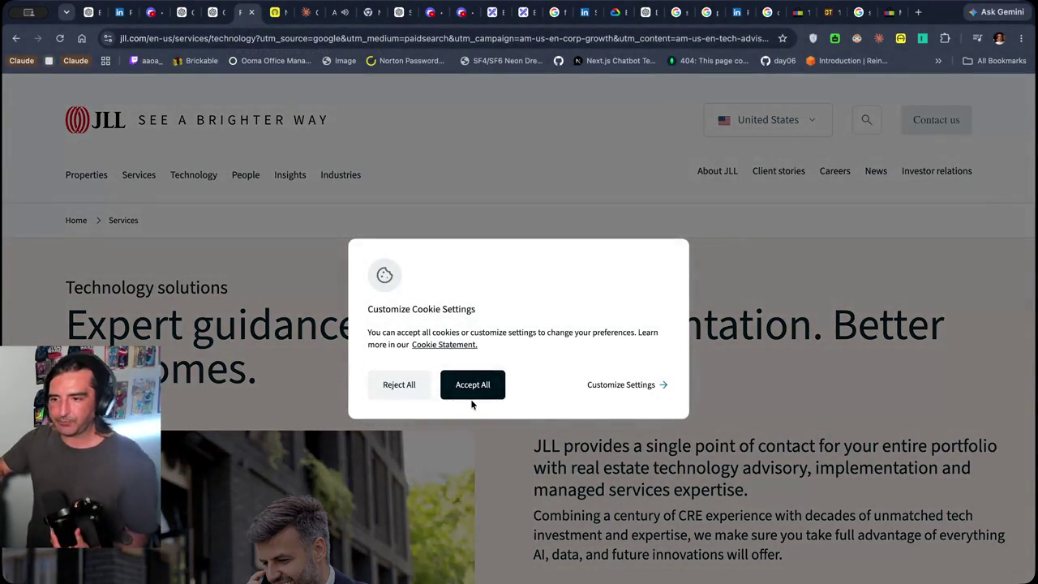
Accept all cookies on JLL and scroll down the Technology solutions page
click(472, 384)
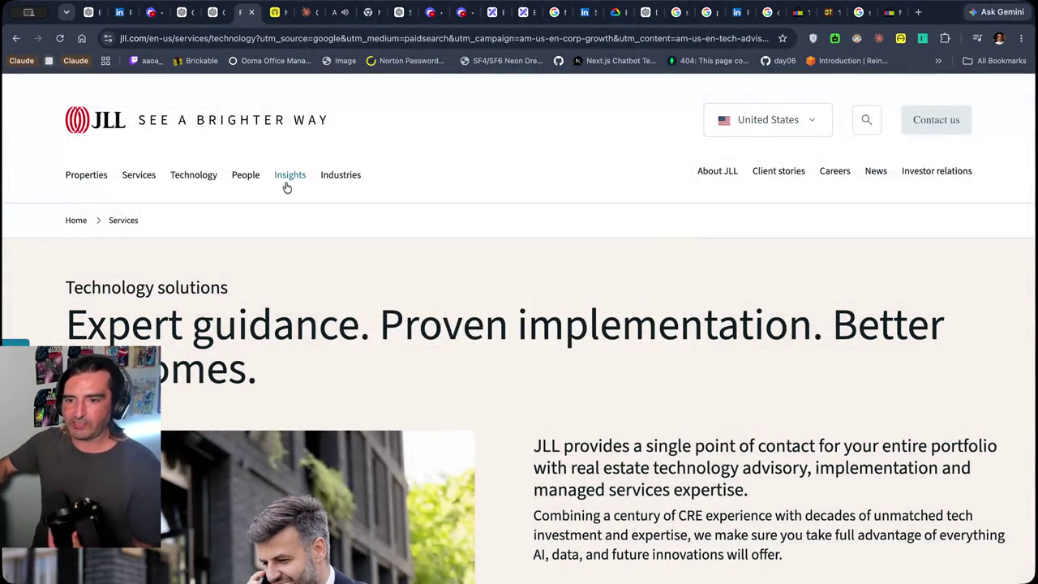
scroll(285, 194, down, 2)
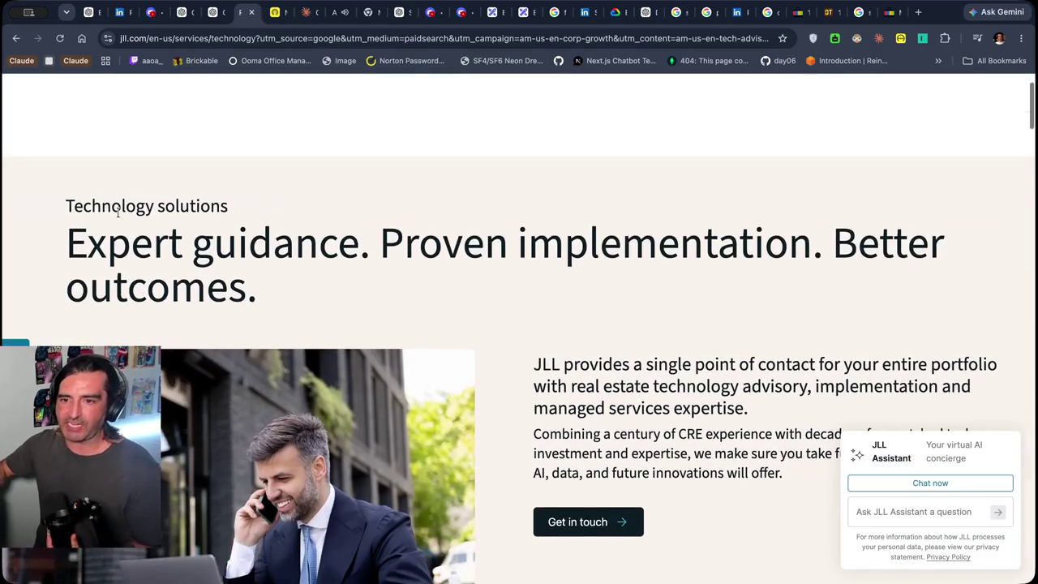
drag(112, 246, 166, 279)
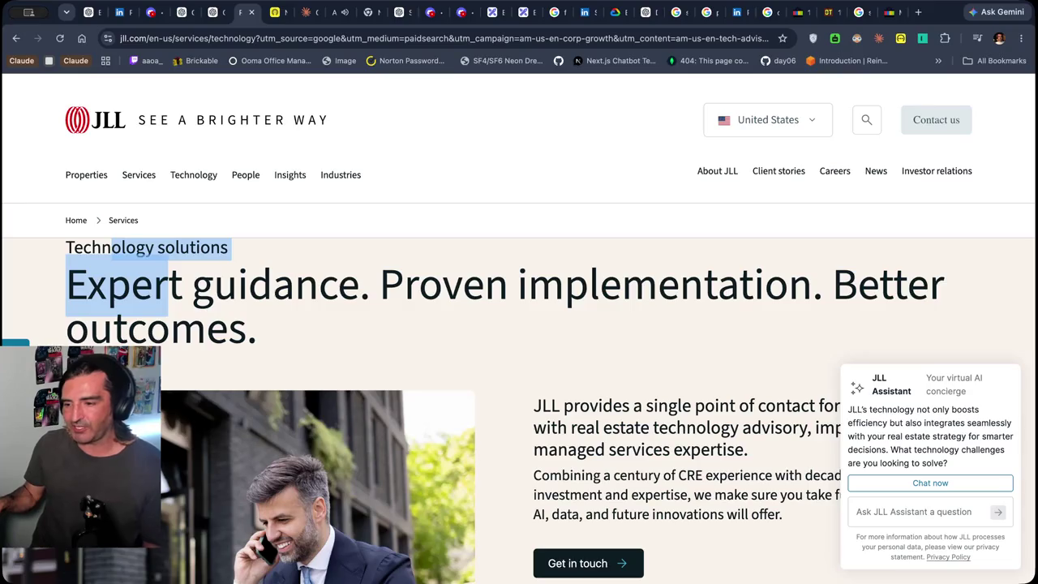
Step away from Chrome and back, then show the Excalidraw July 19, 2026 prep note
key(super+Tab)
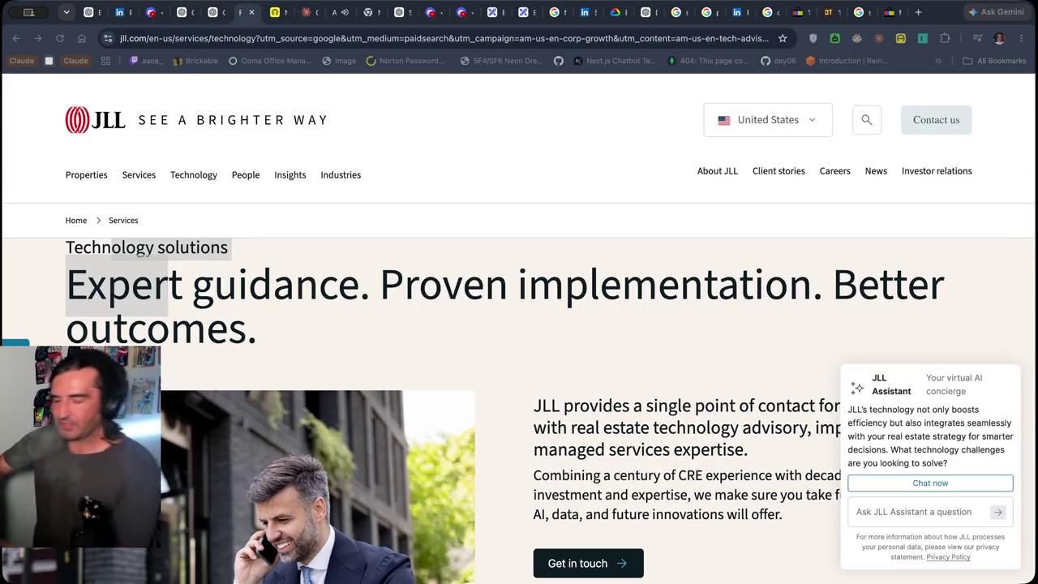
key(super+Tab)
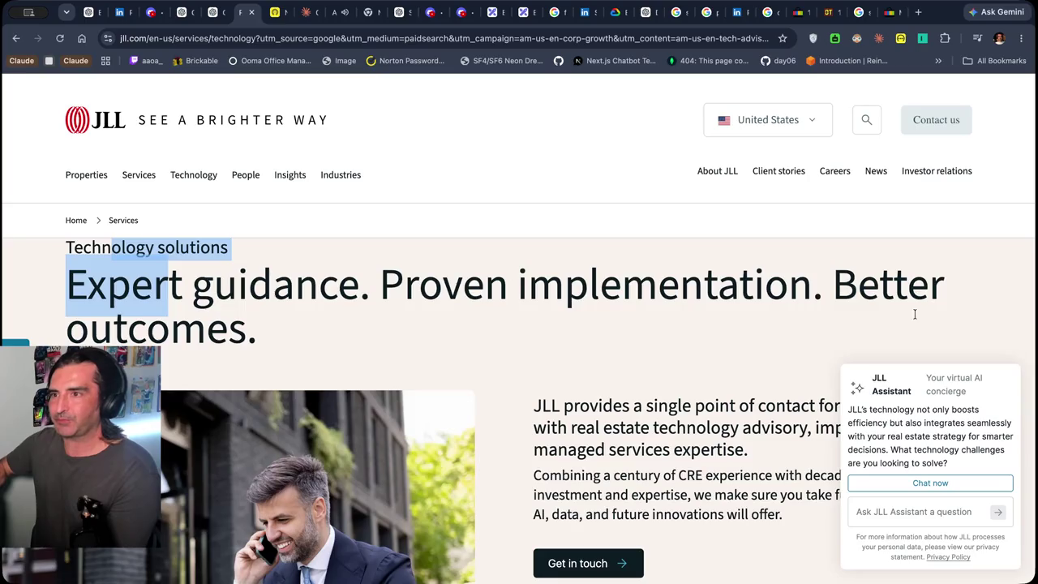
click(489, 12)
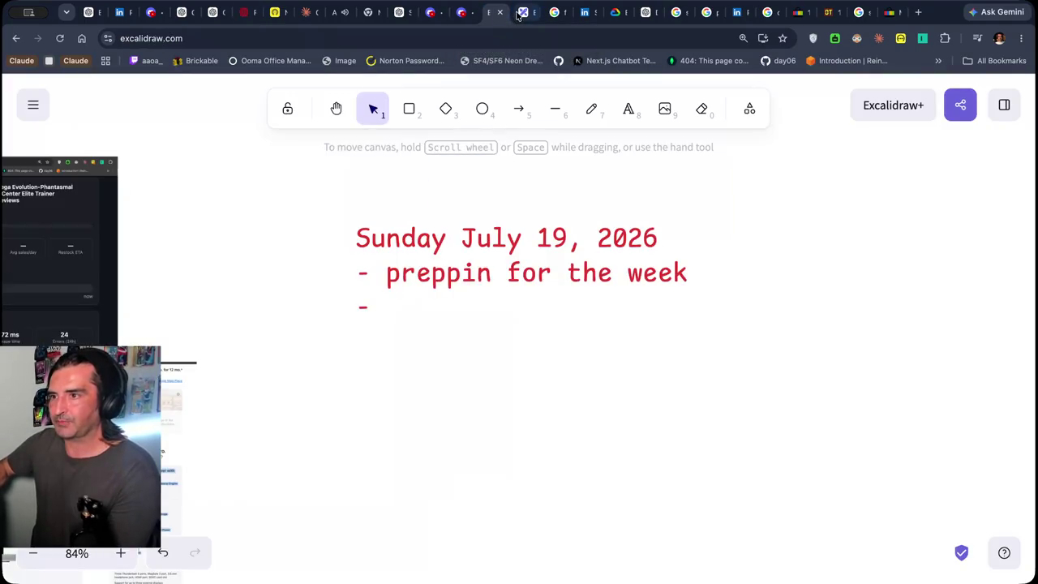
Switch programs and operate the window controls at the top right
key(super+Tab)
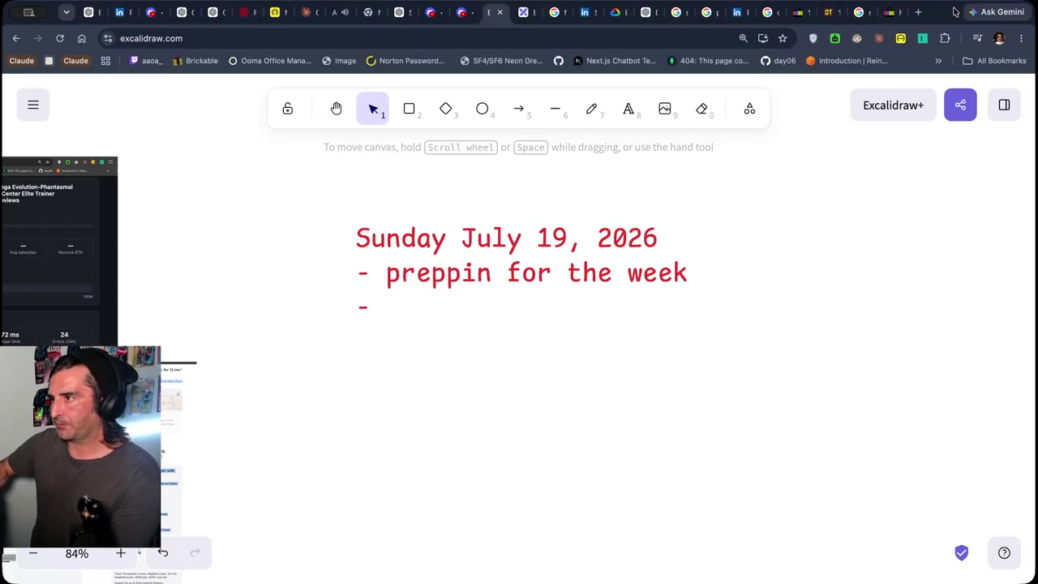
click(919, 15)
click(882, 14)
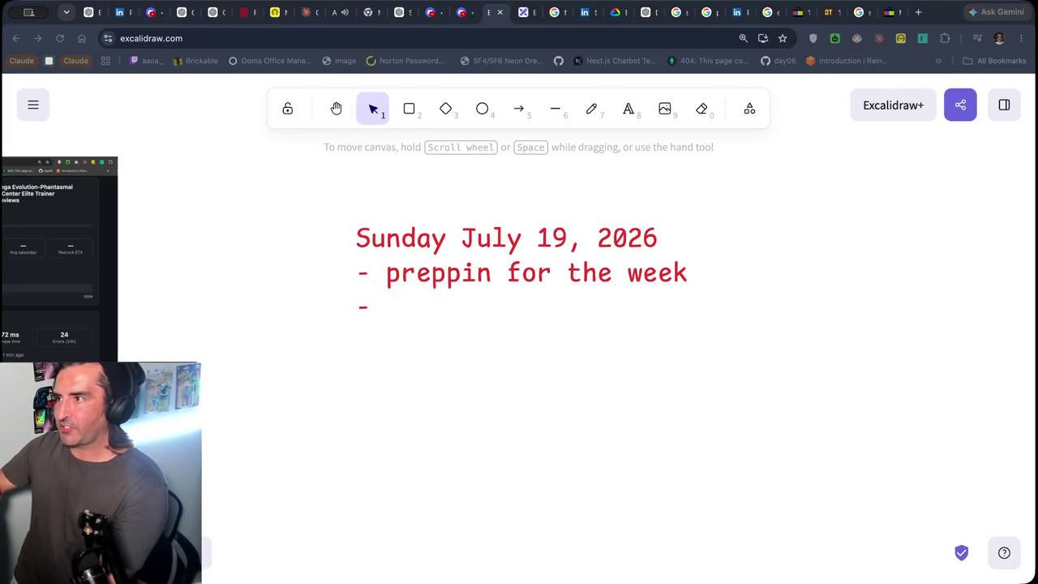
Open the LinkedIn job-update post, cancel saving it, and focus the address bar for a Starcloud search
click(122, 12)
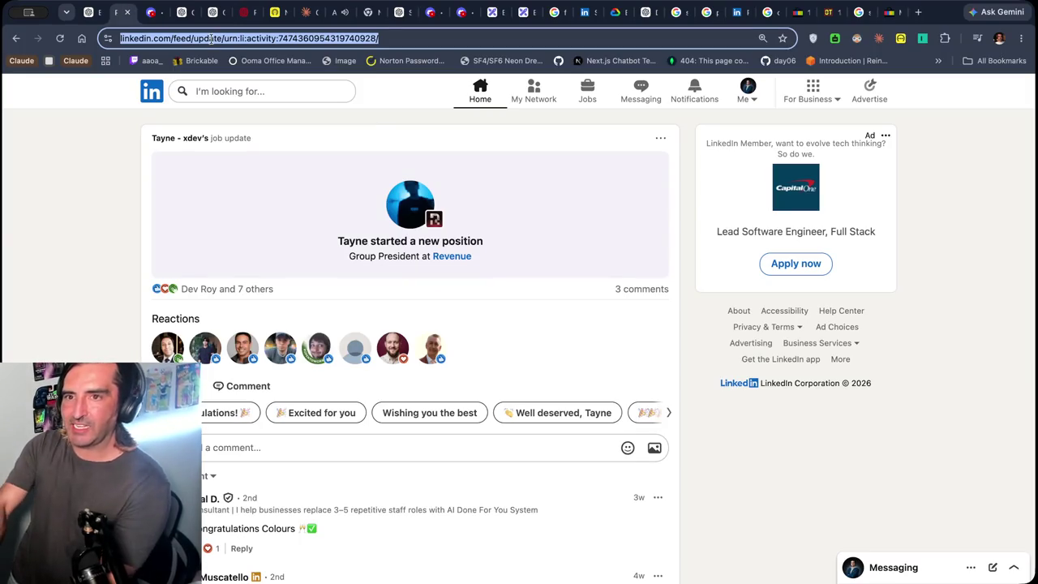
key(super+s)
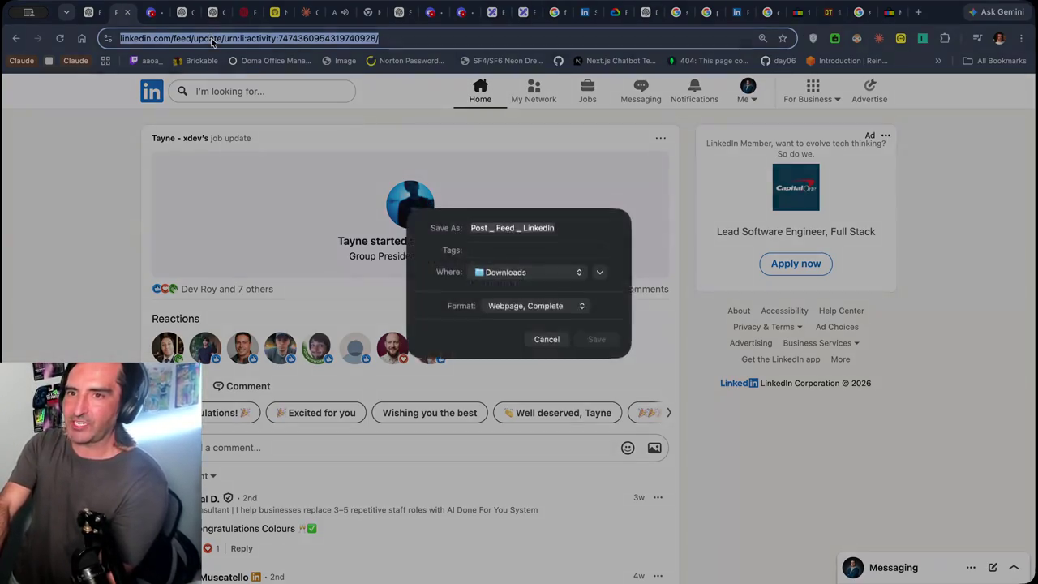
click(548, 349)
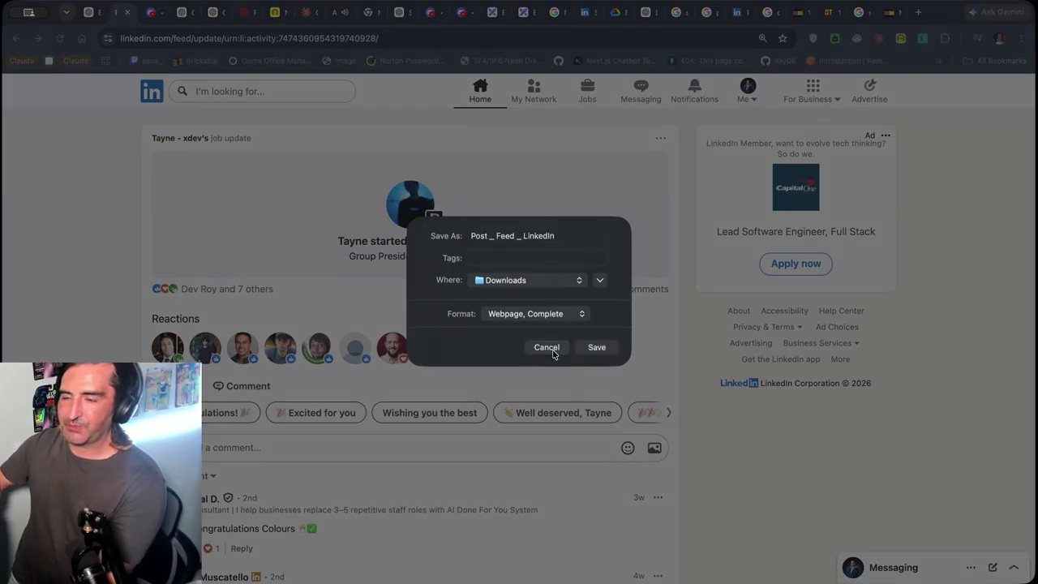
key(super+l)
Search Google for 'starcloud' and briefly visit the Starcloud website from the results
text(starcloud)
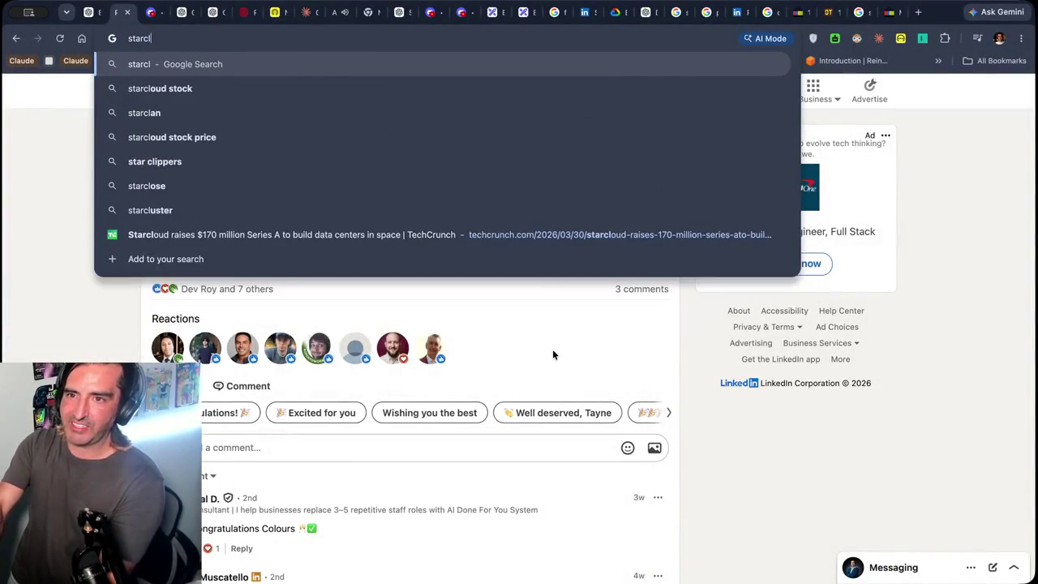
key(Return)
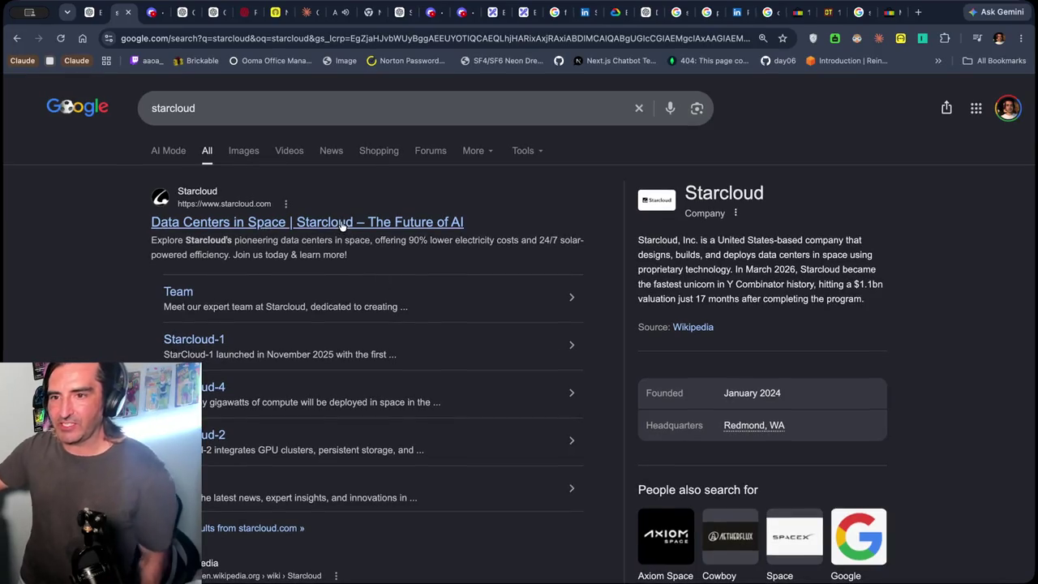
click(340, 220)
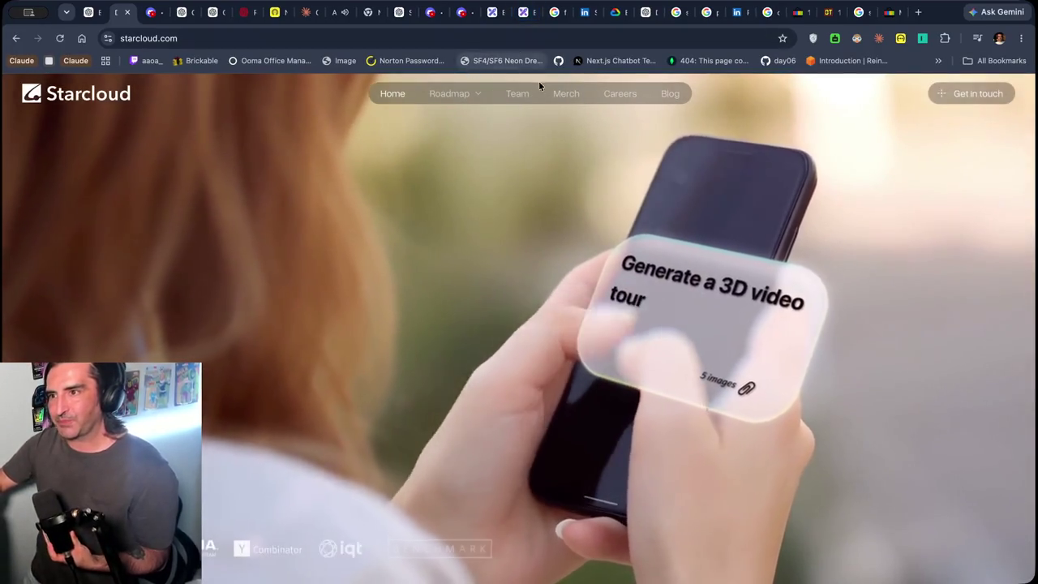
click(16, 39)
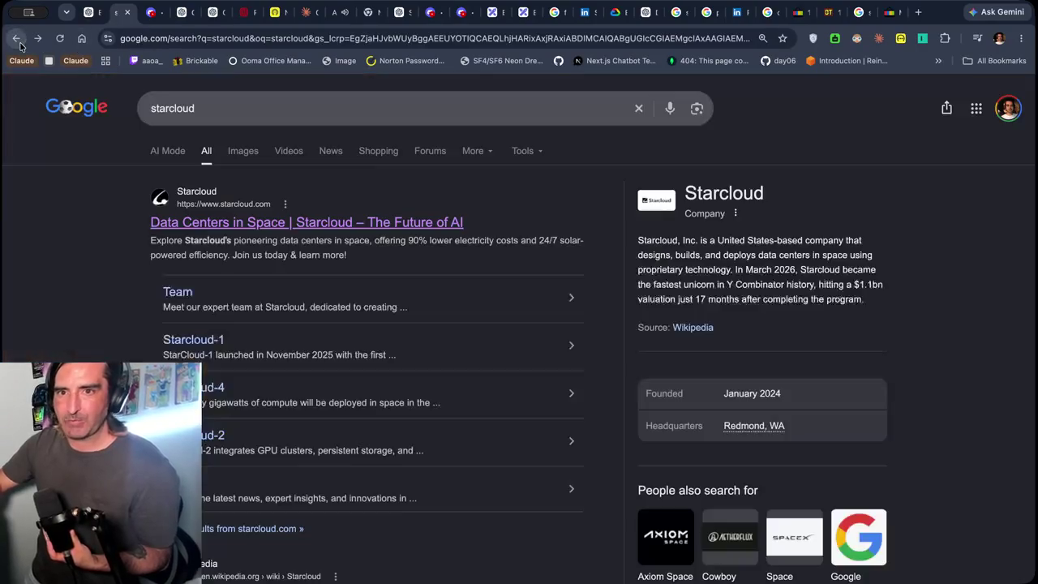
From the starcloud image results, open TechCrunch's article on Starcloud's $170 million raise
click(243, 148)
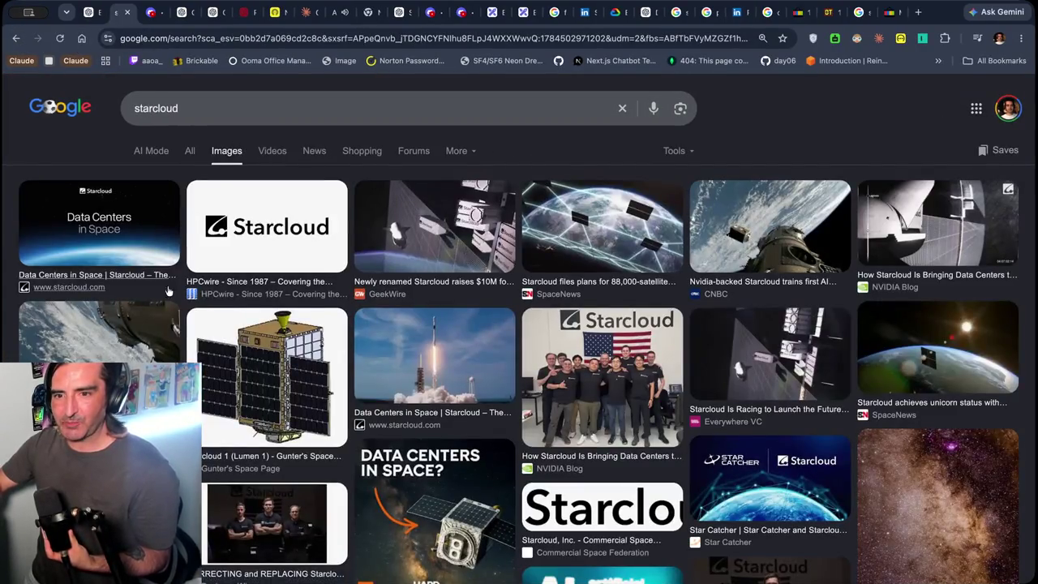
click(251, 374)
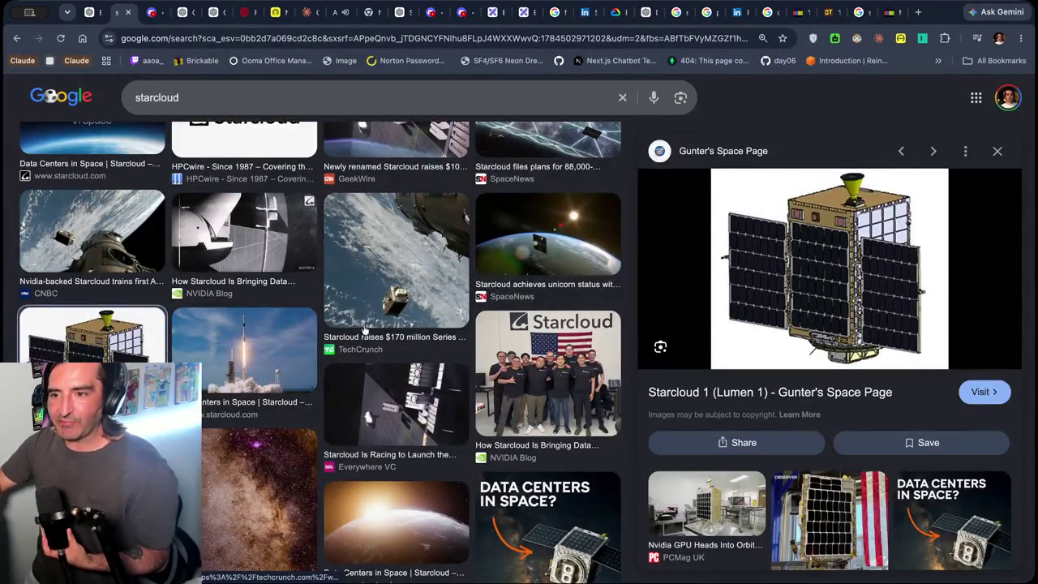
click(391, 289)
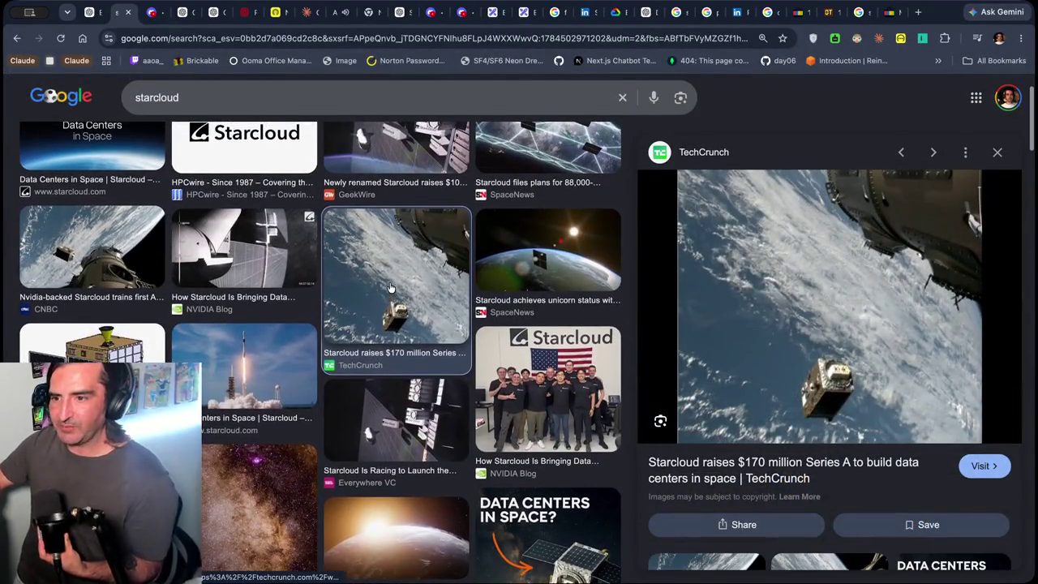
click(386, 350)
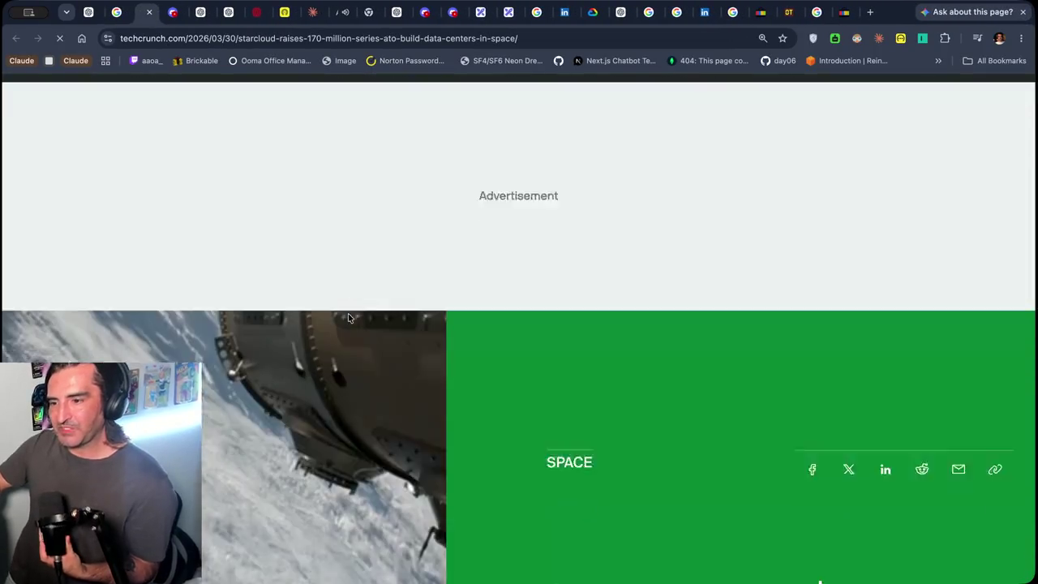
Read the Starcloud article's opening, highlighting the headline and the funding-round summary sentence
scroll(604, 324, down, 2)
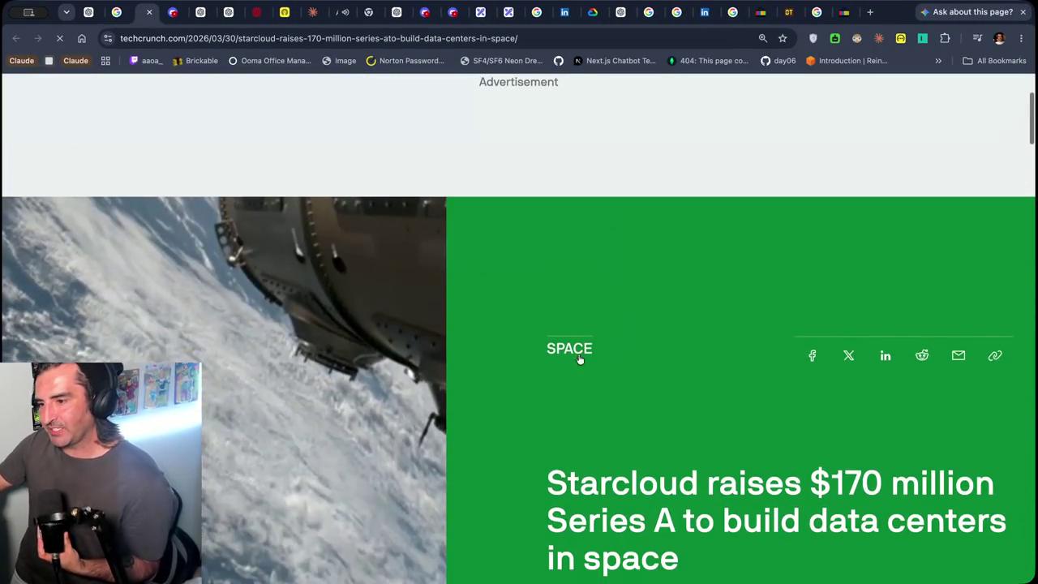
drag(548, 480, 596, 503)
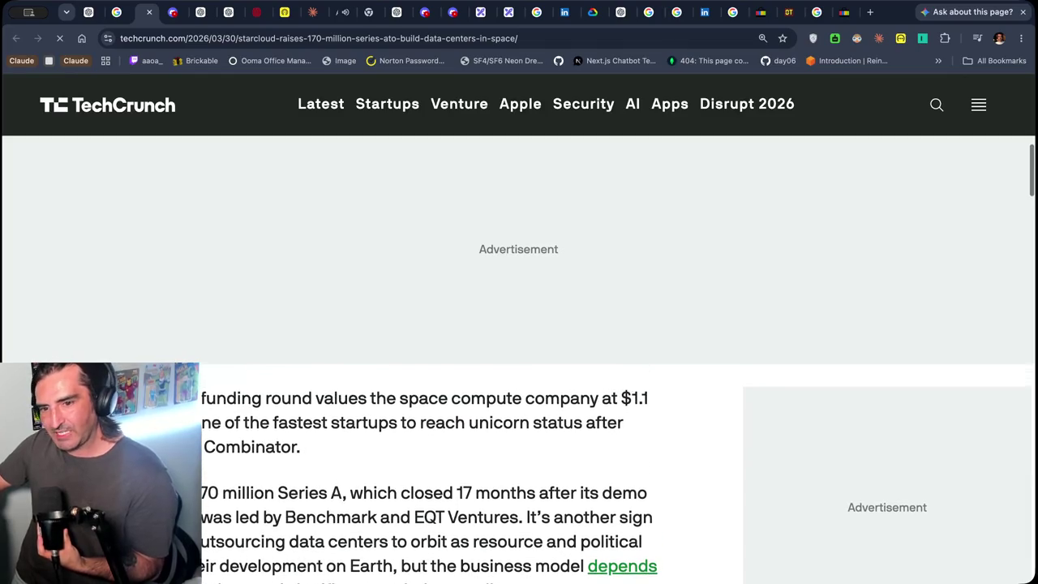
drag(186, 398, 308, 447)
scroll(353, 507, down, 3)
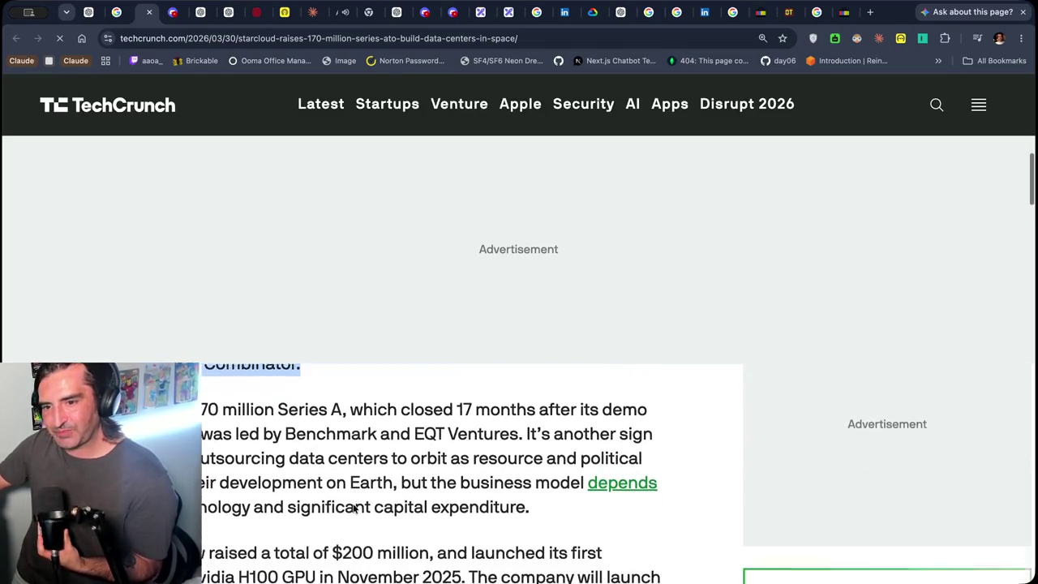
drag(253, 385, 306, 484)
scroll(306, 484, down, 3)
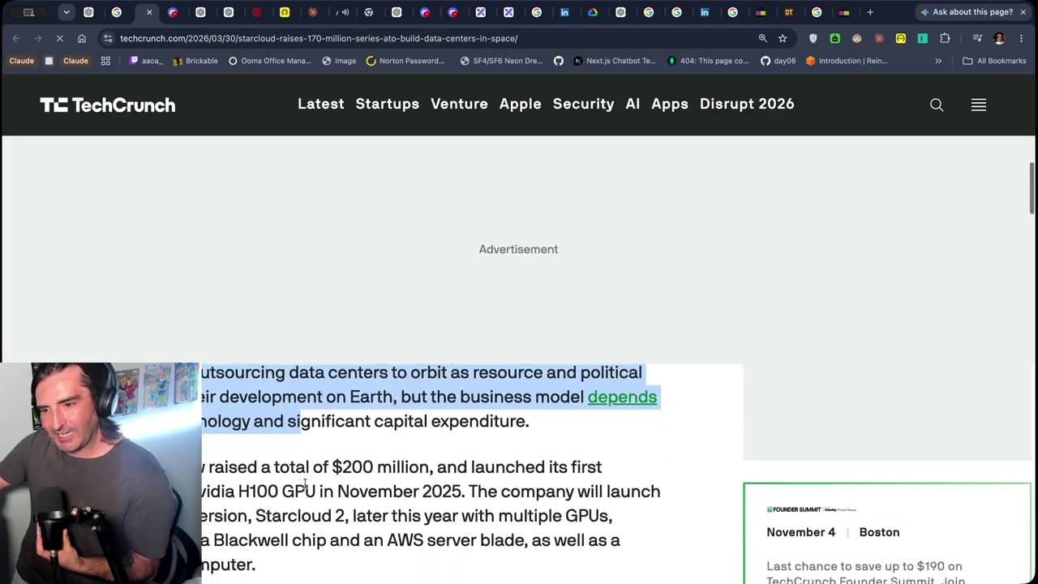
drag(199, 430, 227, 497)
scroll(226, 497, down, 1)
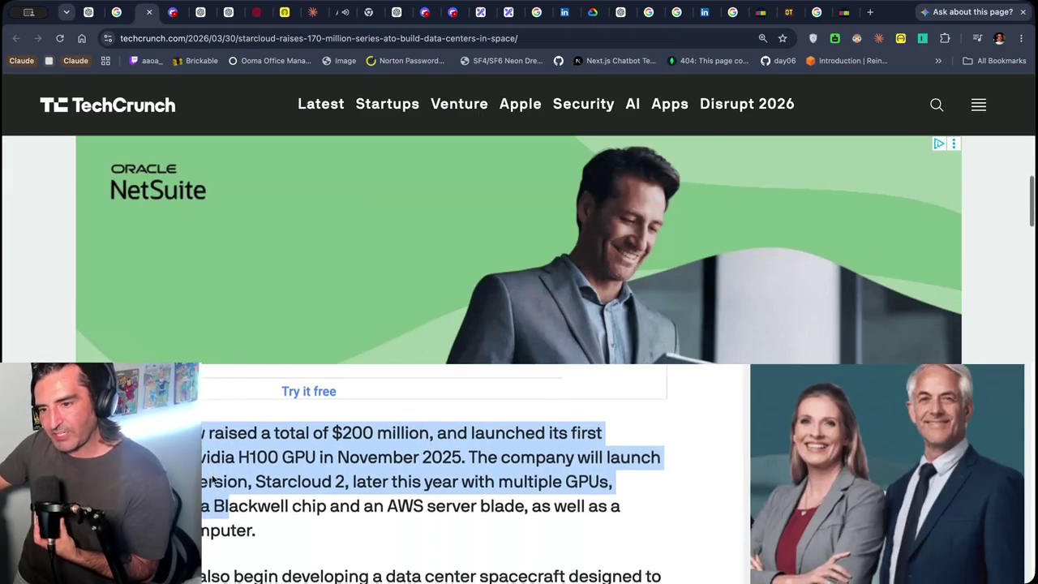
Read on to the Nvidia H100 GPU passage and the $200 million total, clearing highlights
click(232, 474)
drag(203, 457, 320, 459)
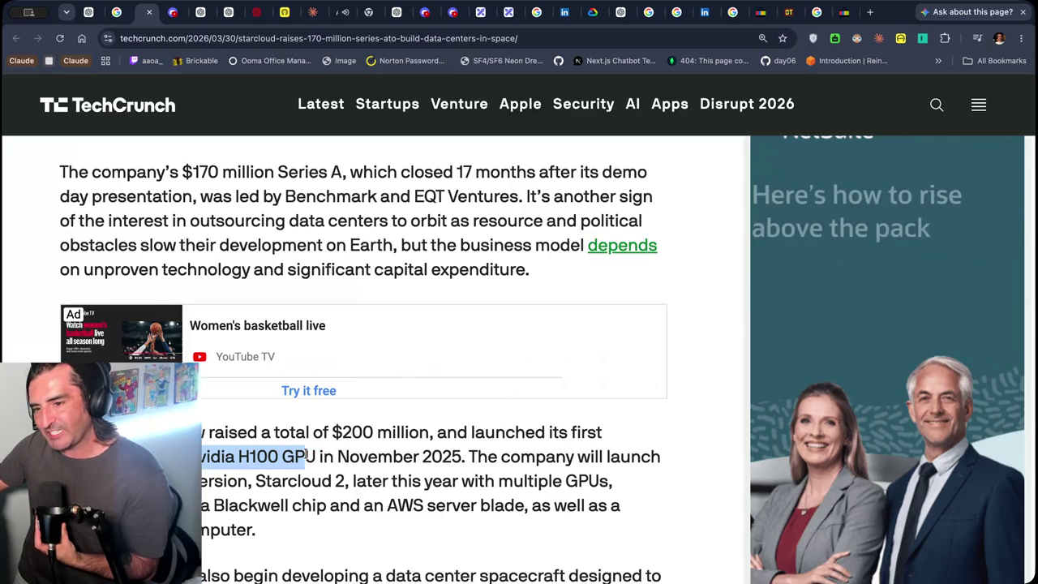
scroll(308, 458, down, 2)
scroll(305, 458, down, 1)
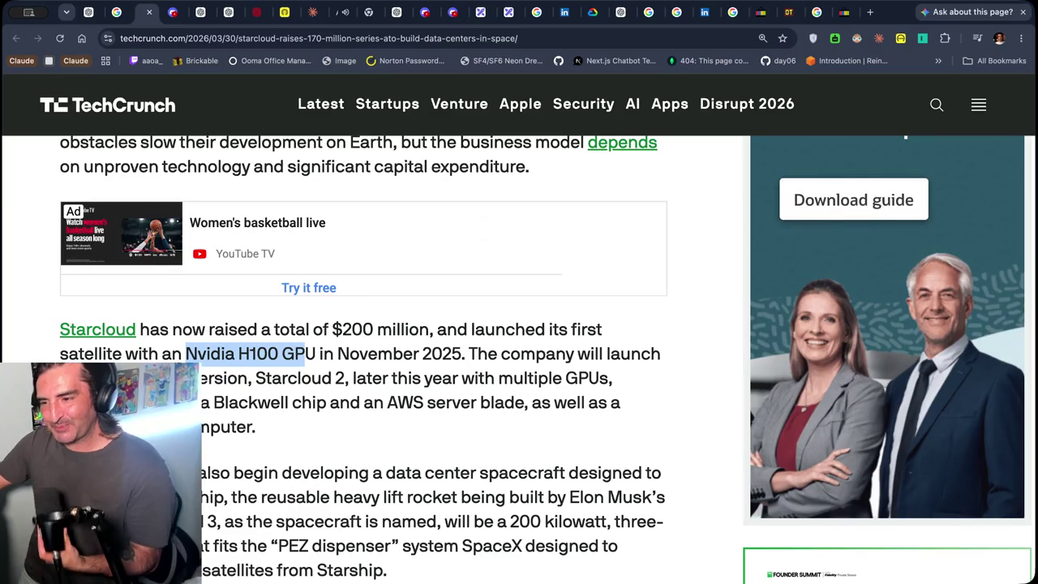
click(539, 410)
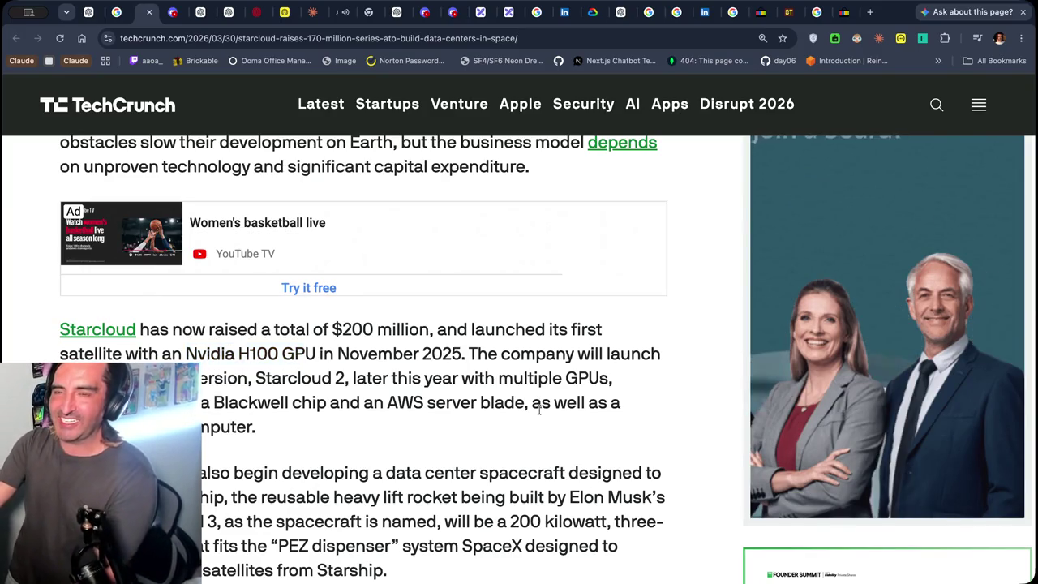
key(super+l)
Type a 'data center in the sea' query, then replace it with 'lin' to load LinkedIn
text(daa c)
key(BackSpace)
key(BackSpace)
key(BackSpace)
text(ta ce)
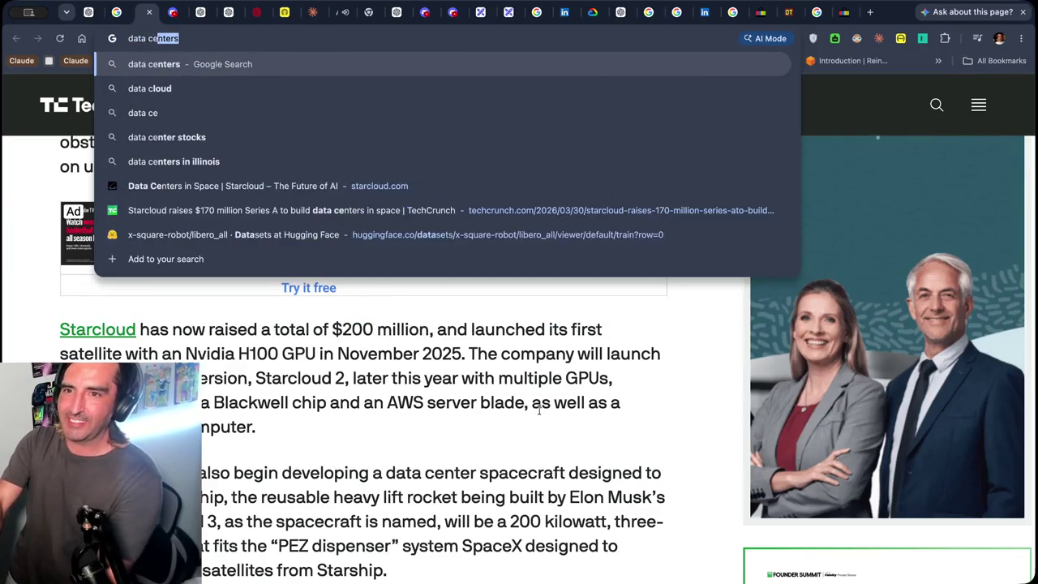
text(nter in the sea pan)
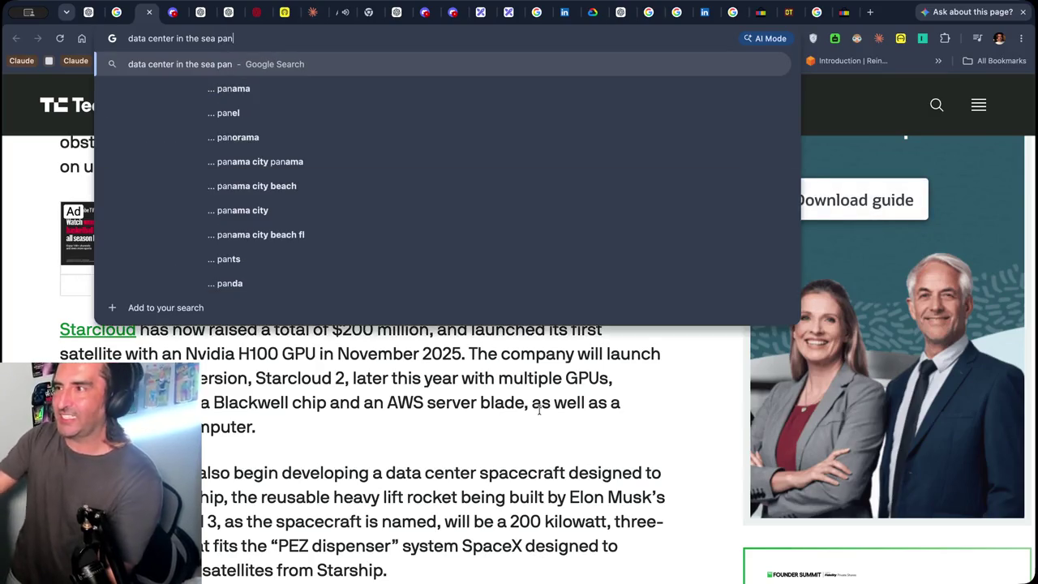
key(super+a)
text(lin)
key(Return)
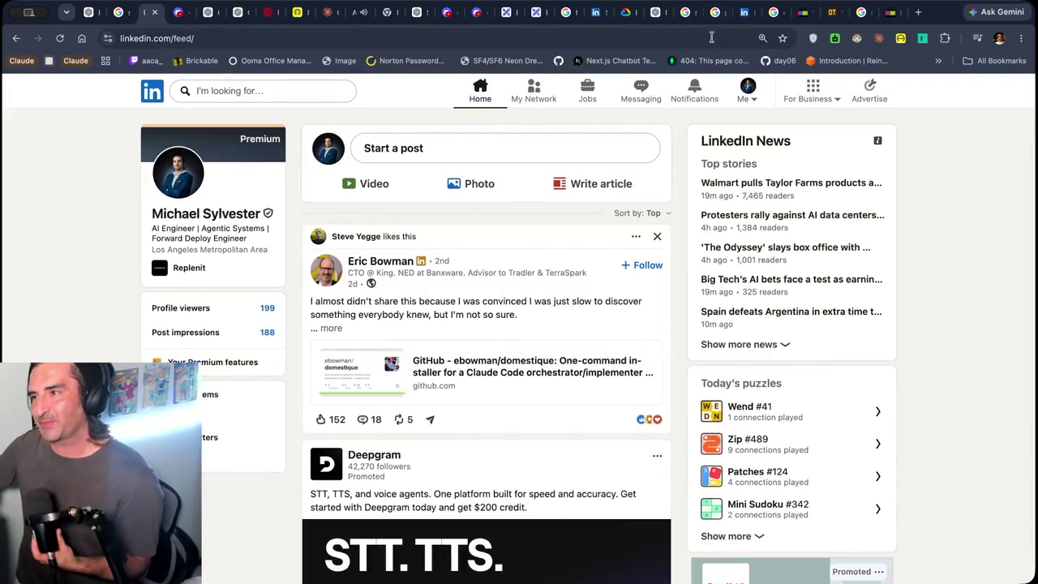
Go to your own LinkedIn profile and scroll down to its Activity section
click(747, 89)
click(689, 194)
scroll(299, 245, down, 10)
scroll(295, 257, down, 5)
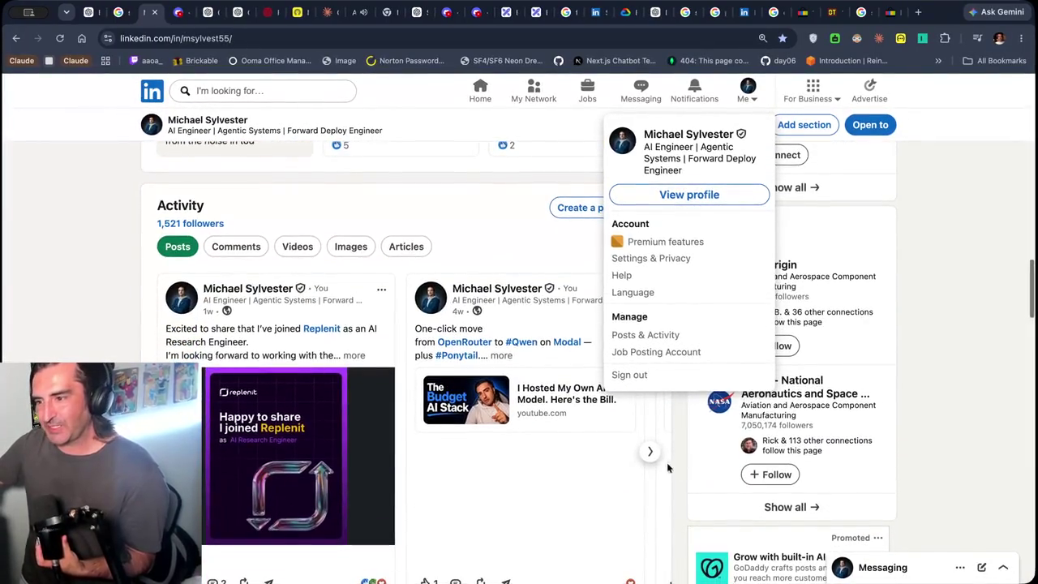
click(650, 450)
Page the Activity carousel to the AI inference post and open its Panthalassa press-release link
click(651, 451)
click(650, 451)
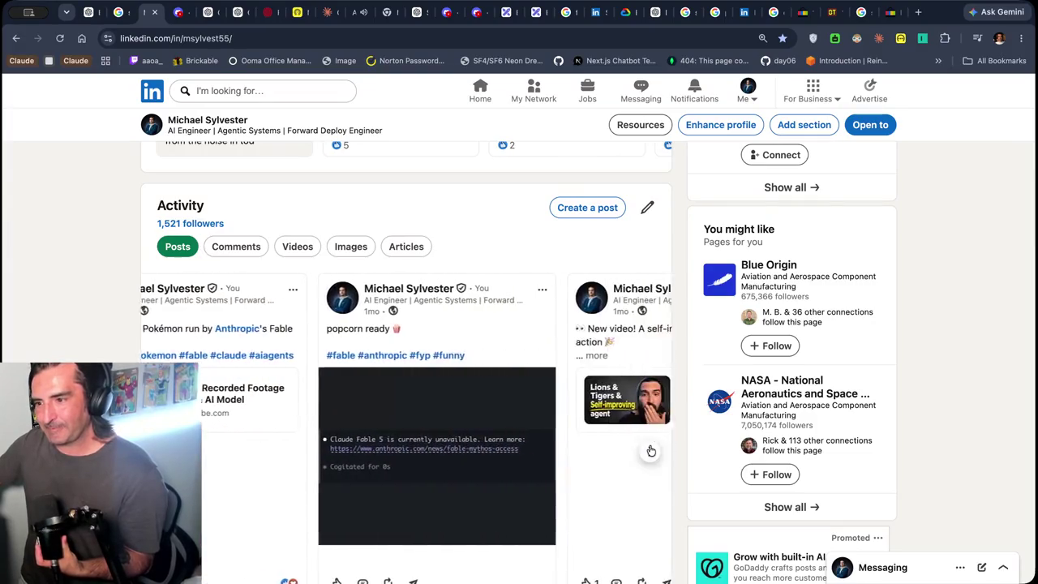
click(650, 450)
click(650, 451)
click(650, 451)
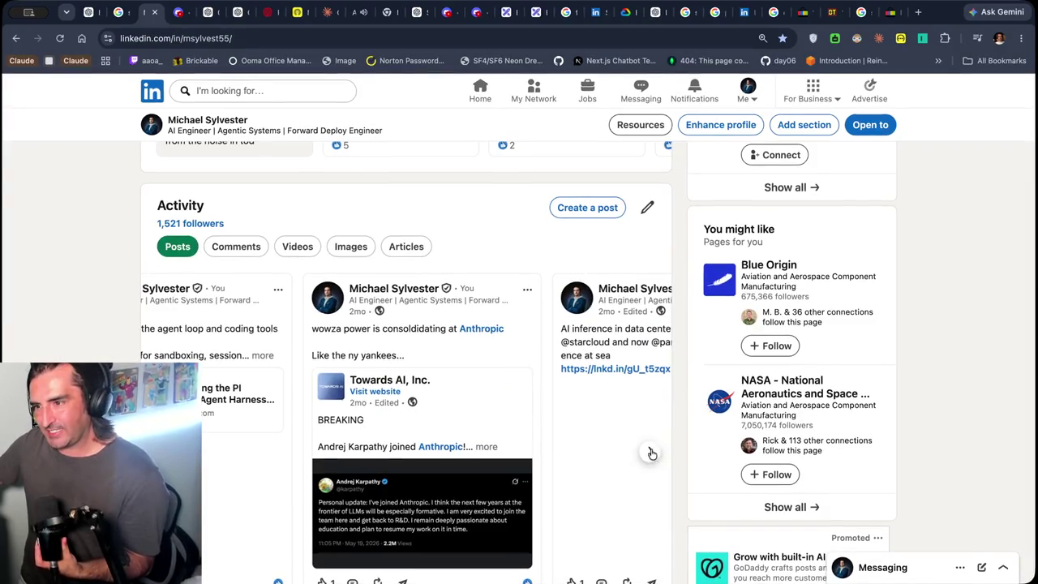
click(650, 451)
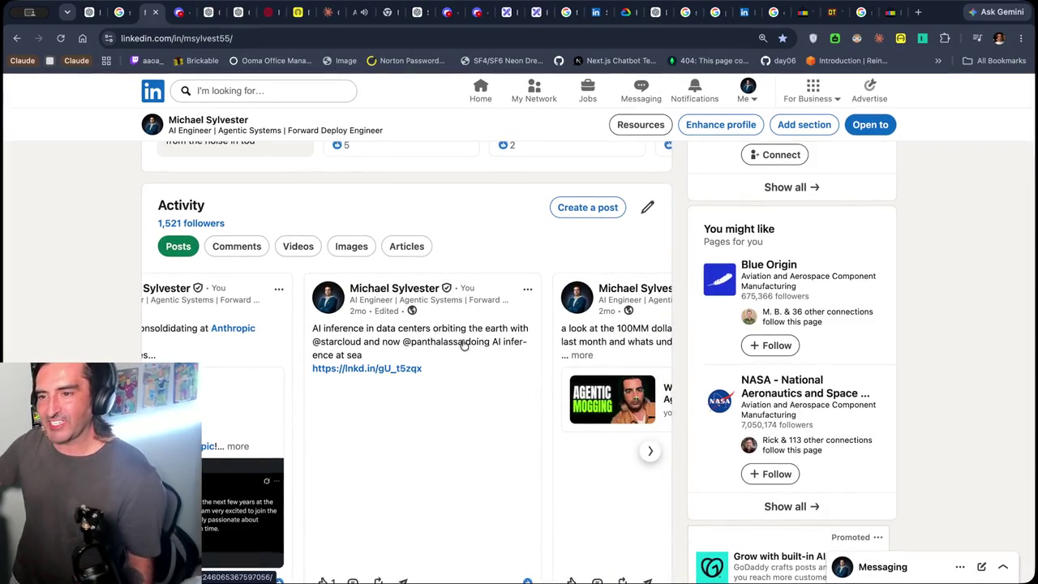
click(395, 369)
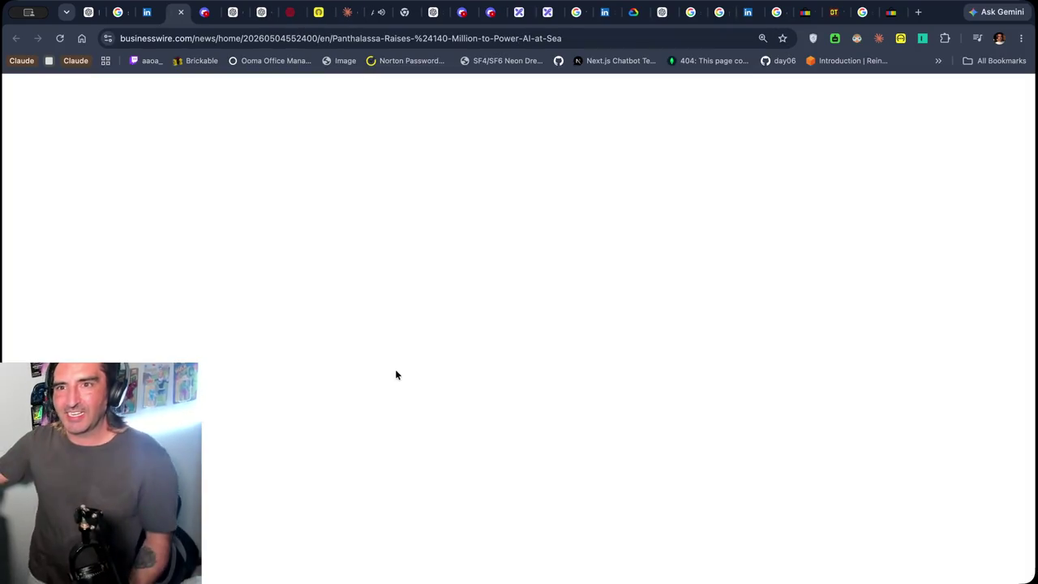
Highlight '$140 Million to Power AI at Sea' in the Panthalassa headline, then refocus the page
scroll(395, 373, down, 3)
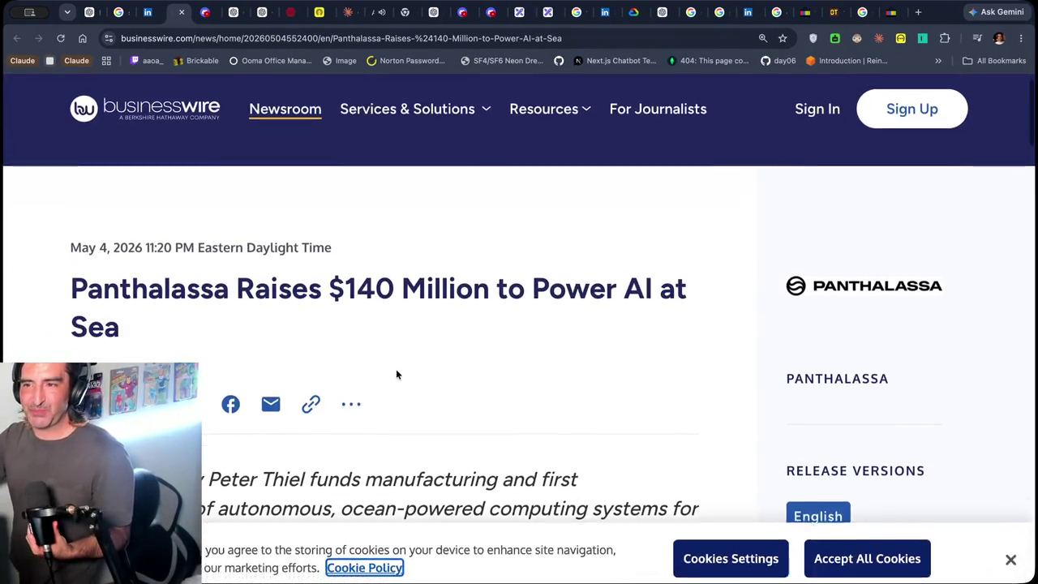
drag(328, 219, 120, 257)
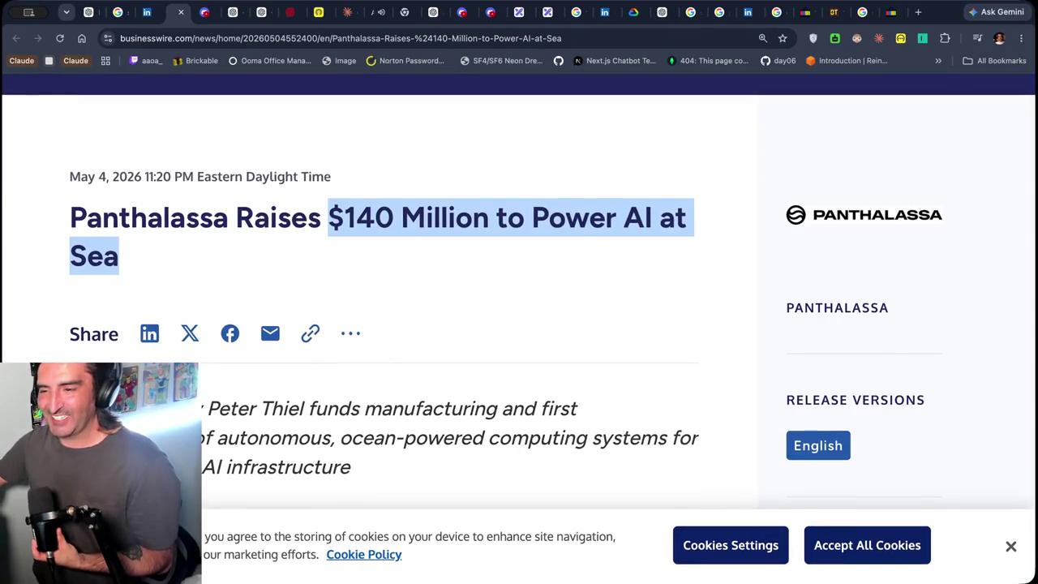
key(super+Tab)
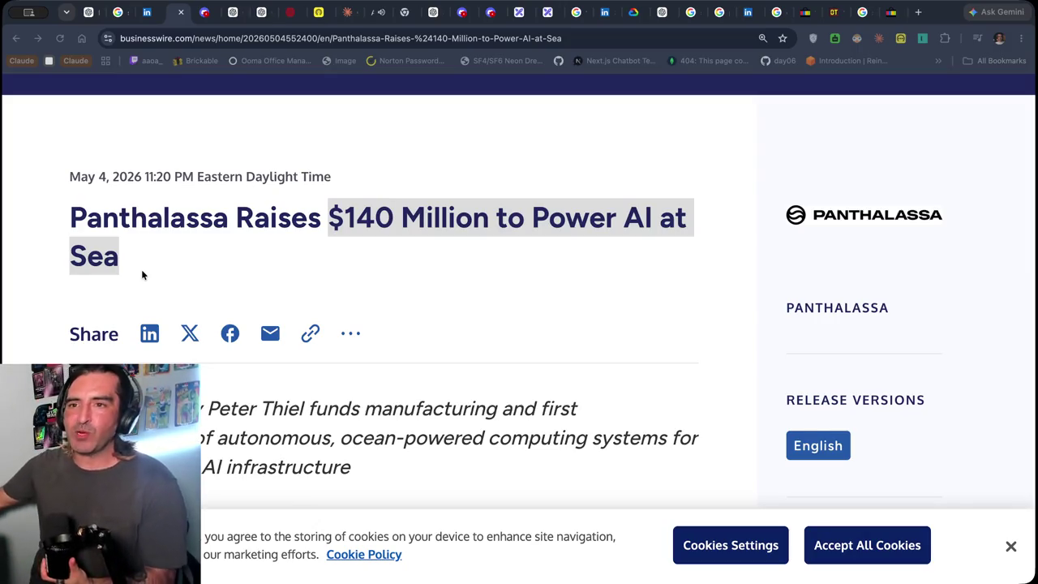
click(316, 75)
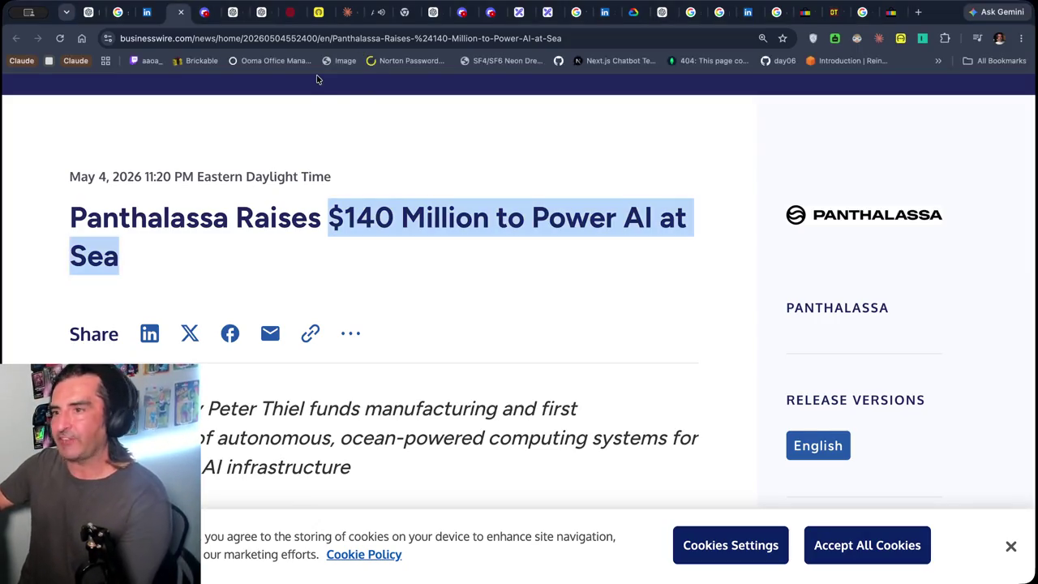
Highlight the 'The funding will complete…' paragraph and the CEO's quote on solar, nuclear and ocean energy
scroll(189, 306, down, 5)
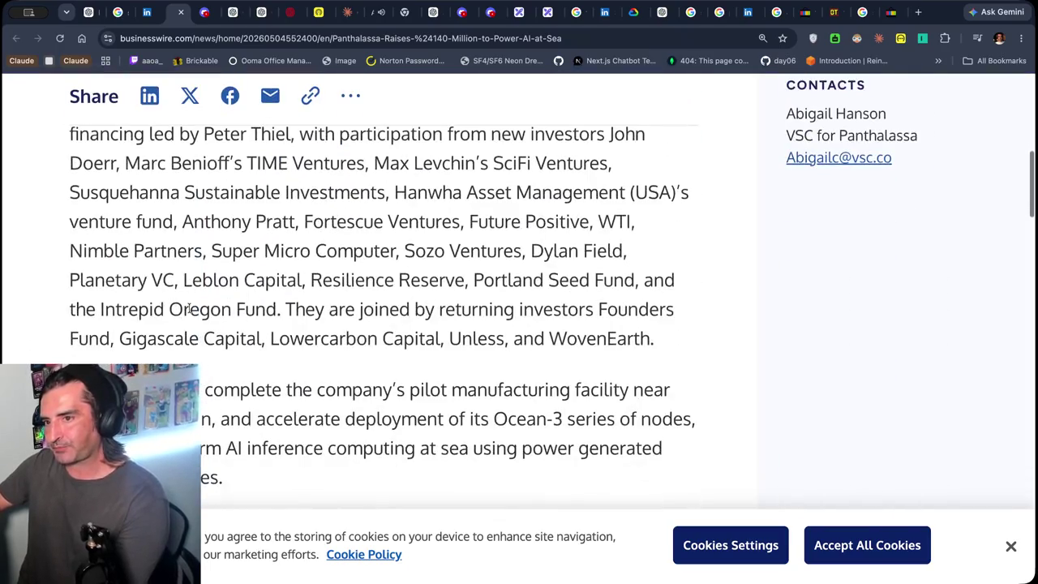
scroll(189, 308, down, 2)
triple_click(189, 306)
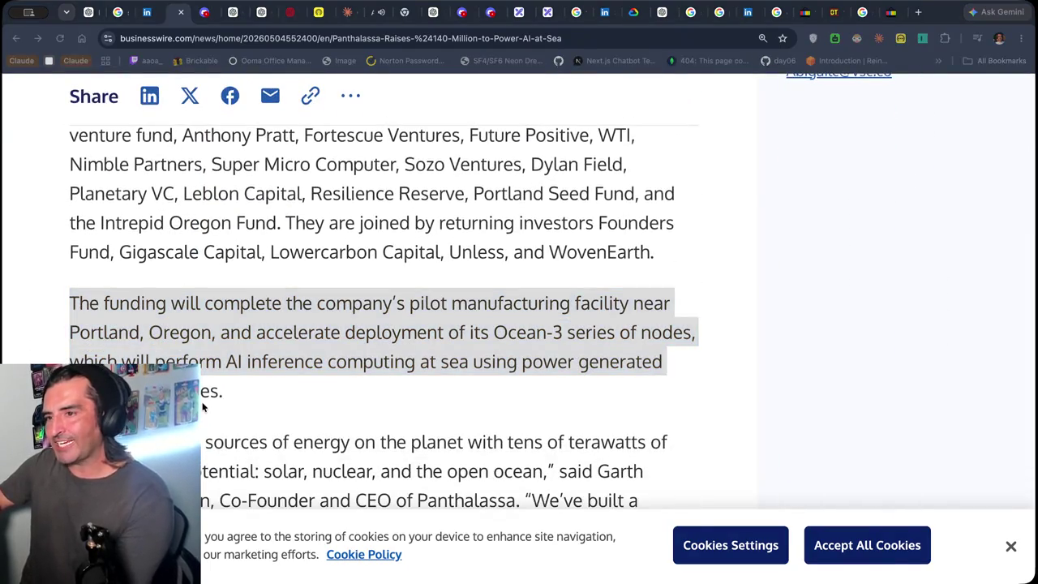
scroll(203, 407, down, 1)
scroll(202, 407, down, 1)
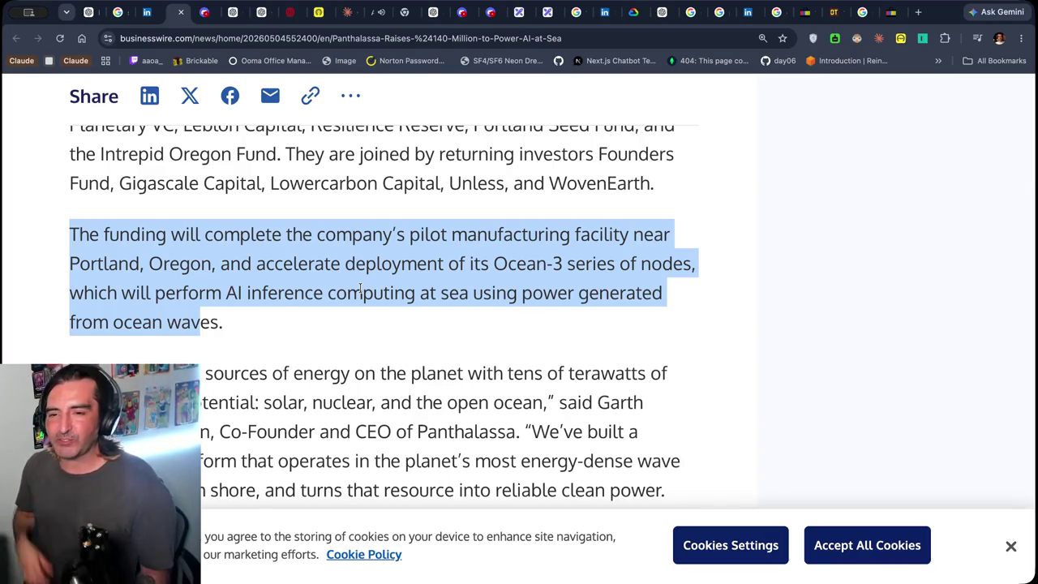
scroll(360, 290, down, 3)
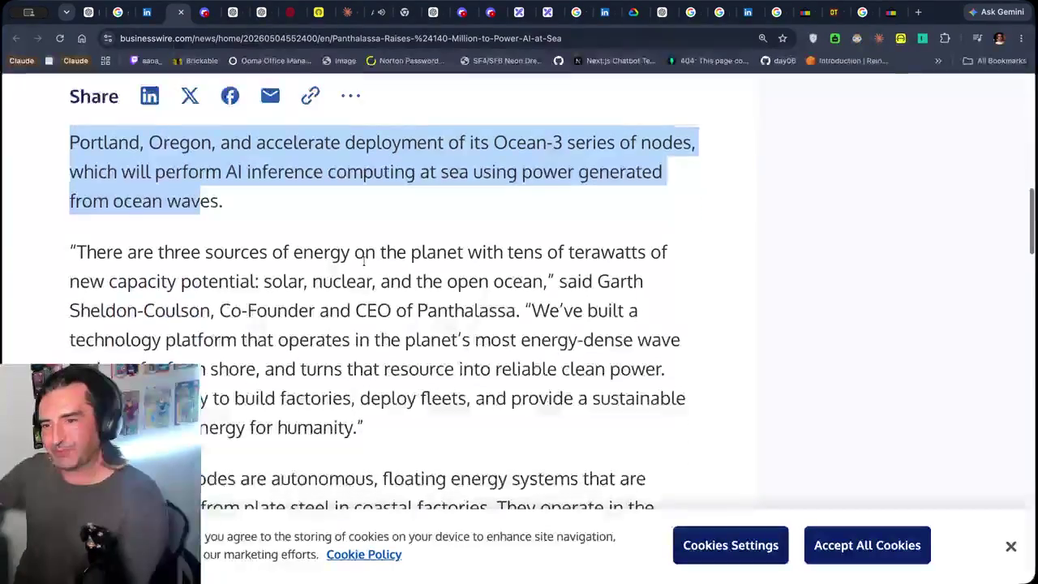
drag(315, 233, 358, 342)
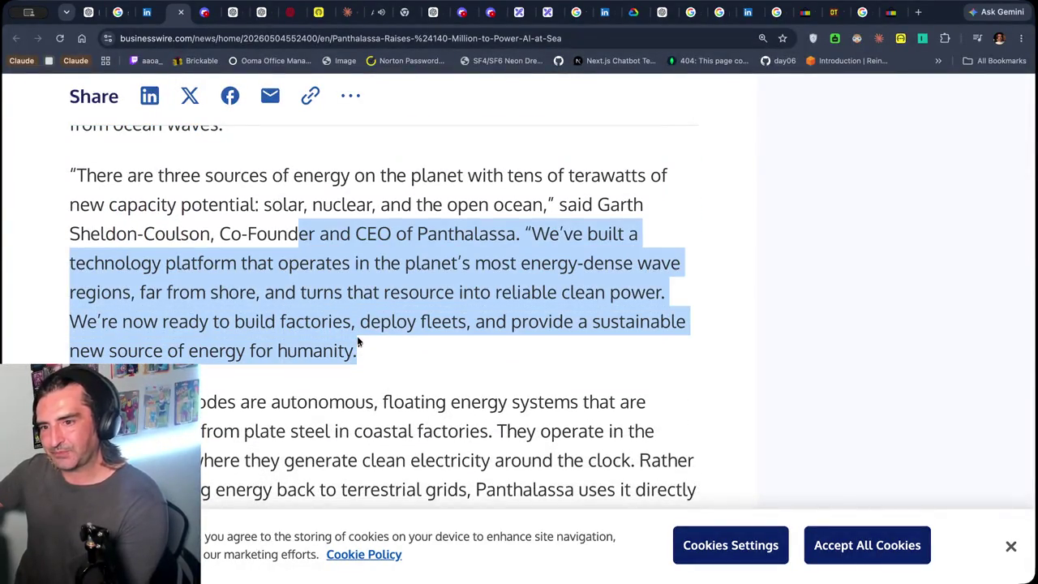
scroll(357, 342, down, 1)
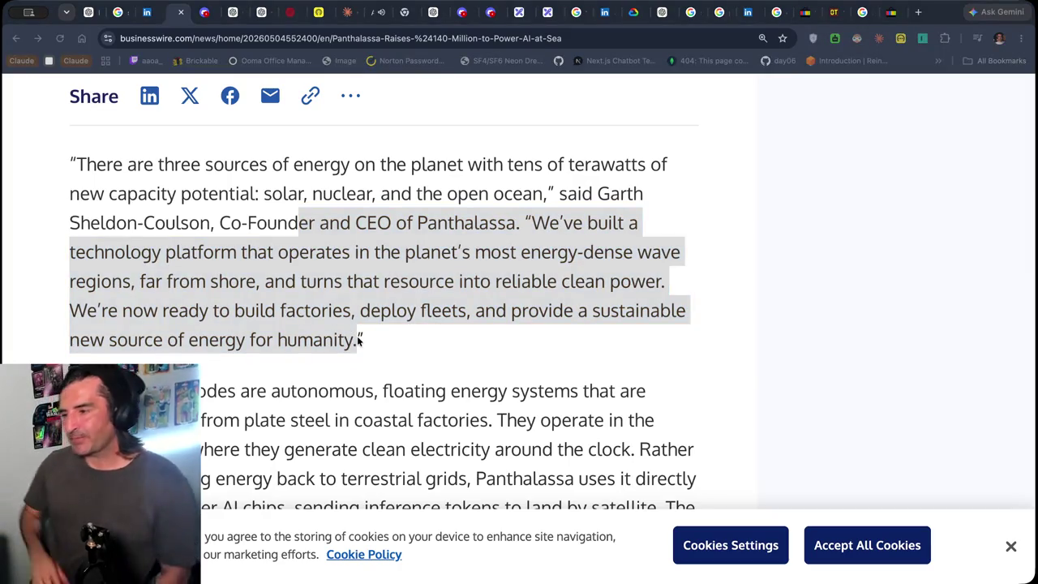
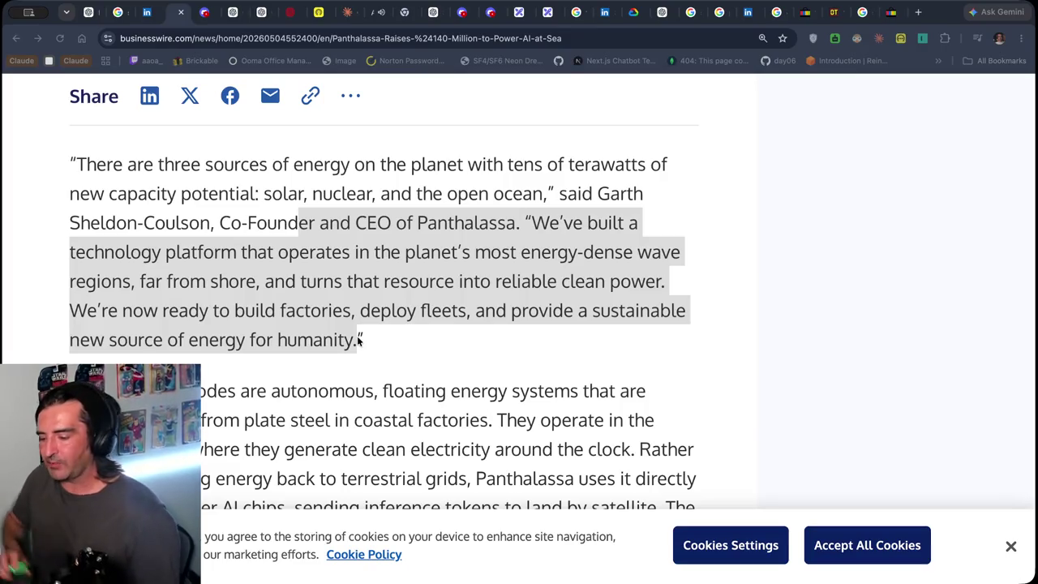
Bring up the Excalidraw board with the 'preppin for the week' notes in place of the Business Wire article
key(super+Tab)
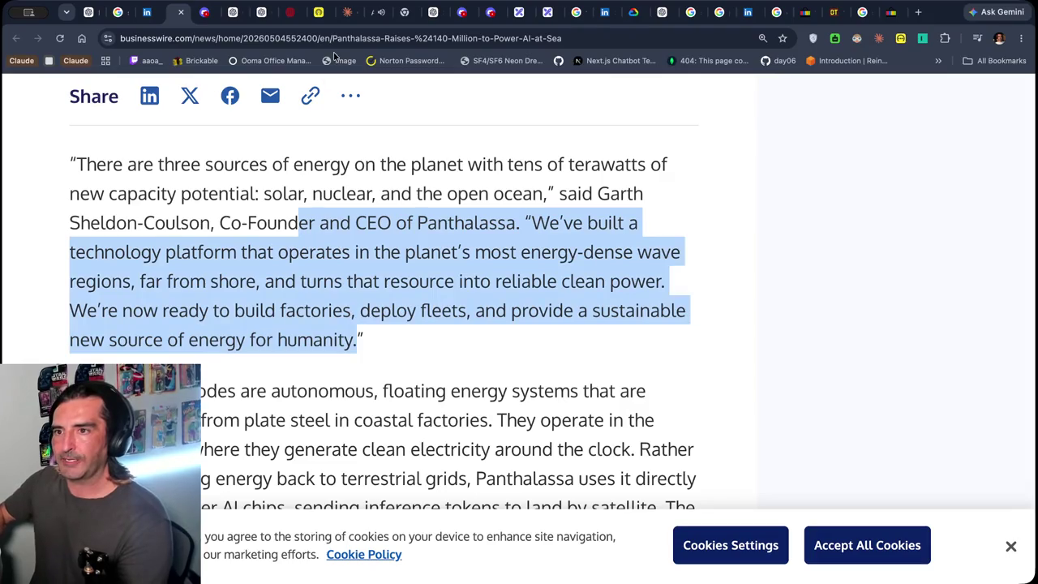
click(519, 23)
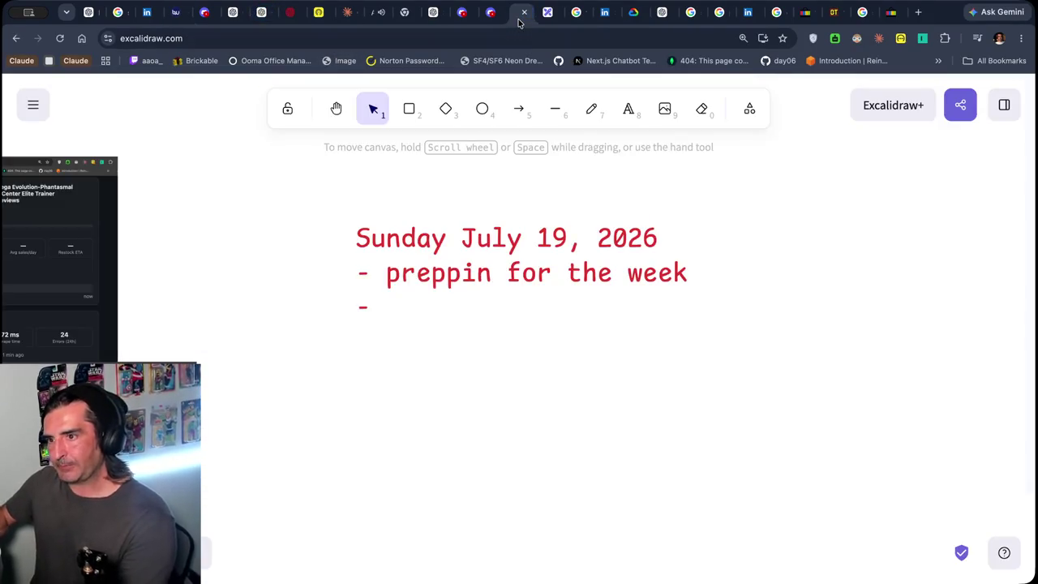
key(super+Tab)
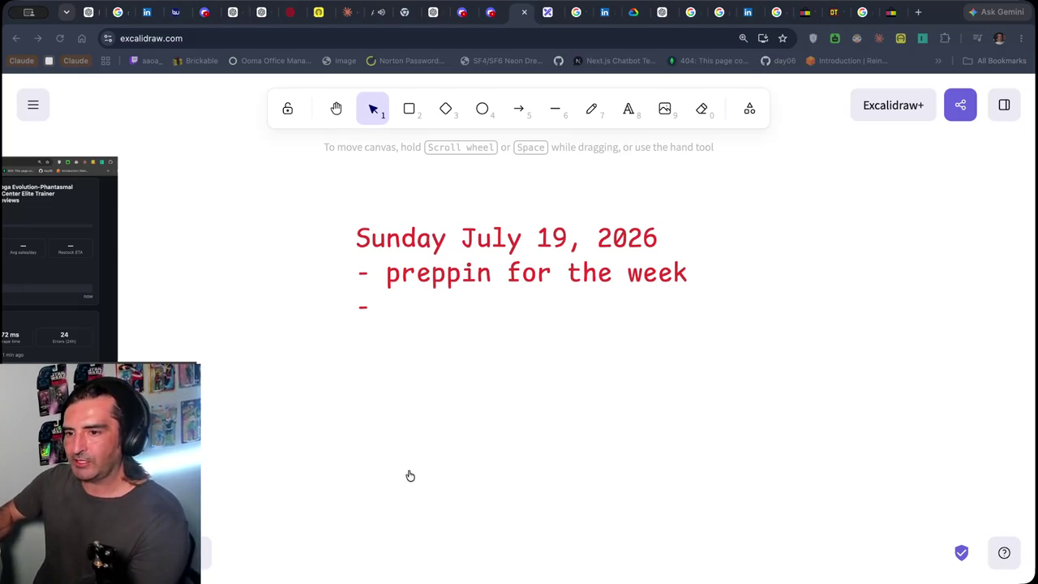
click(958, 50)
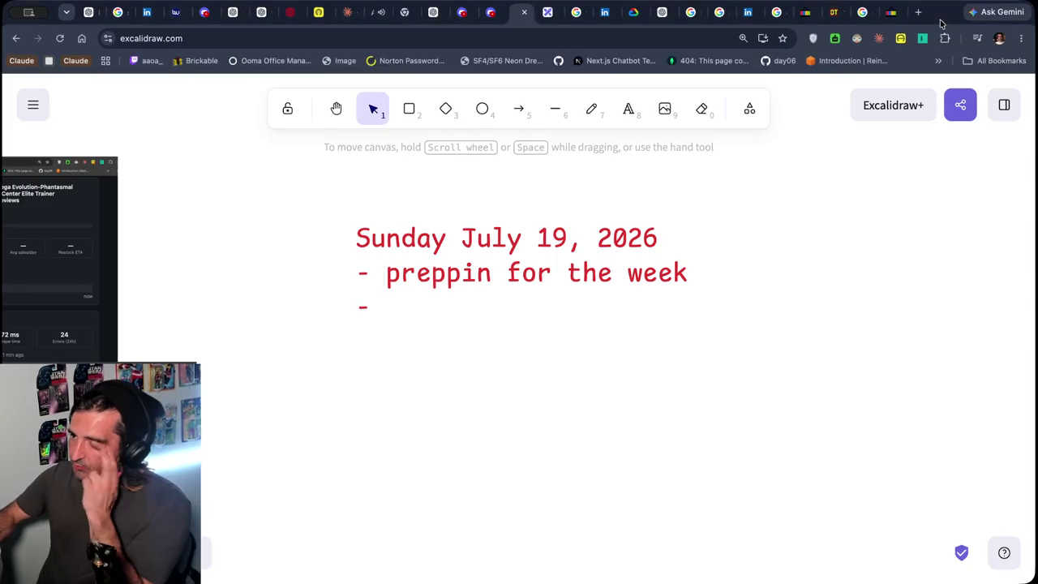
click(491, 12)
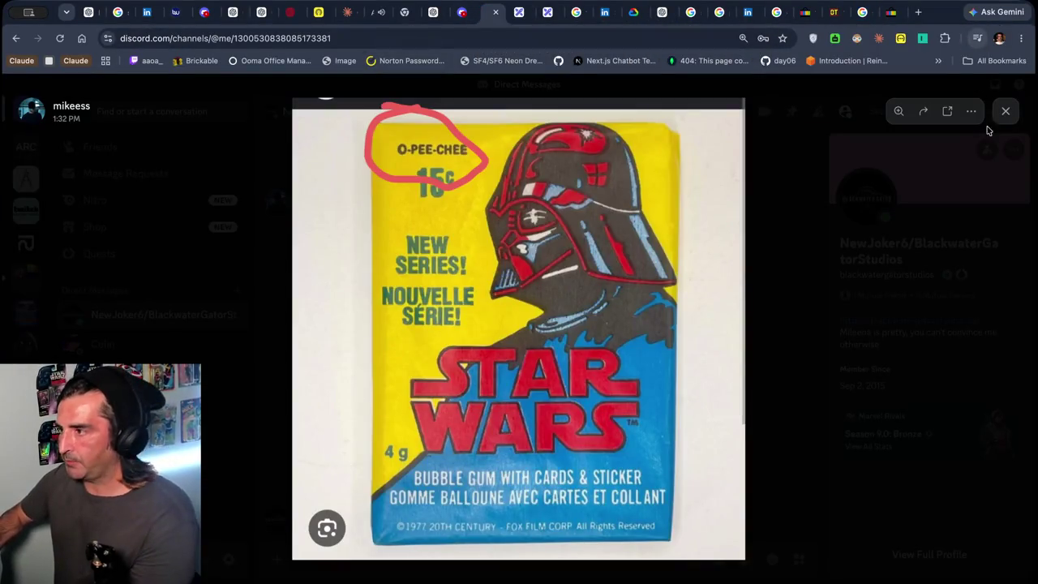
Close the enlarged Star Wars image and open the server's lounge-bar channel
click(1004, 111)
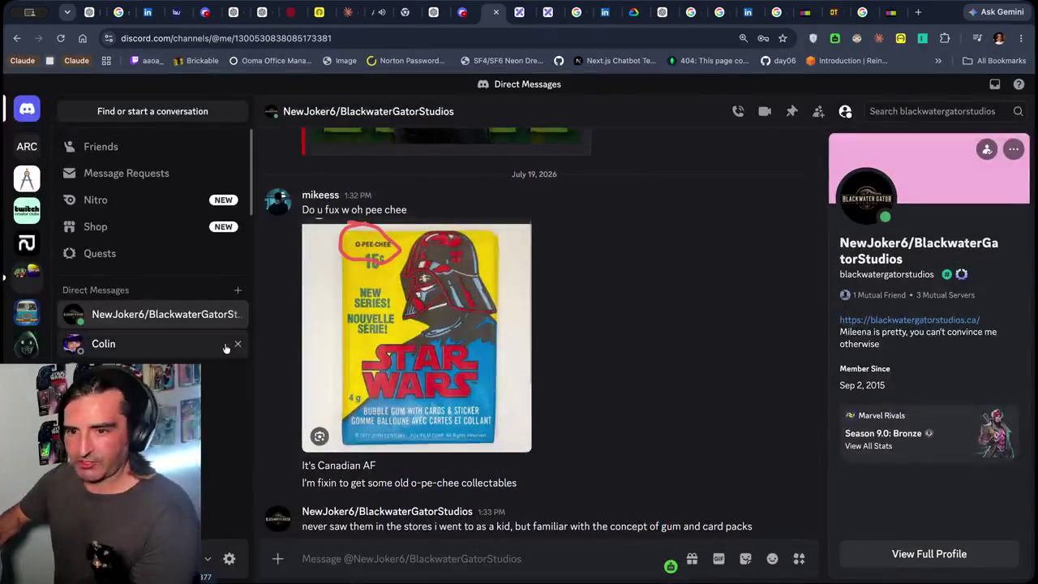
click(26, 376)
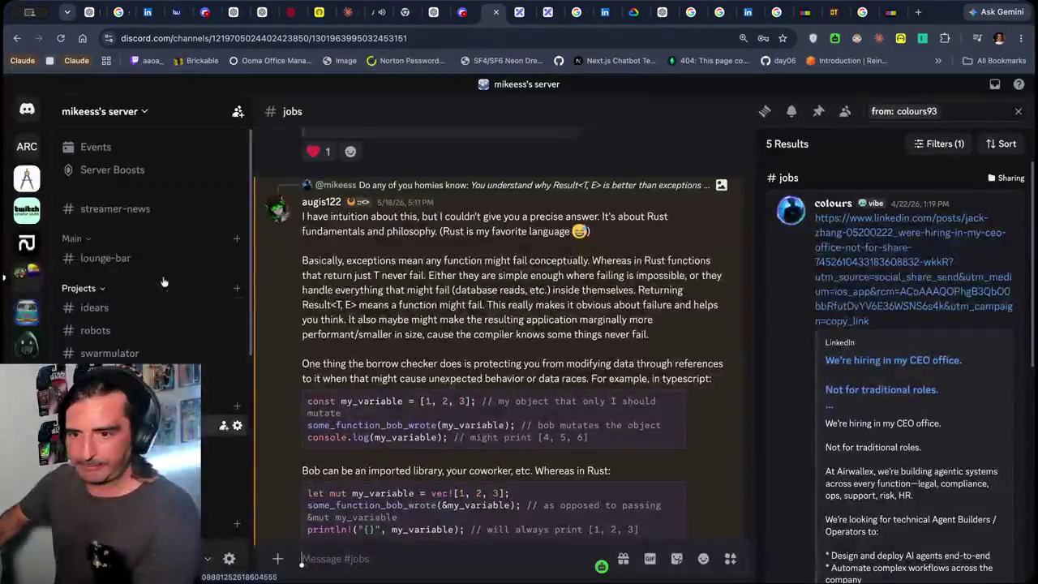
click(105, 257)
scroll(529, 262, up, 15)
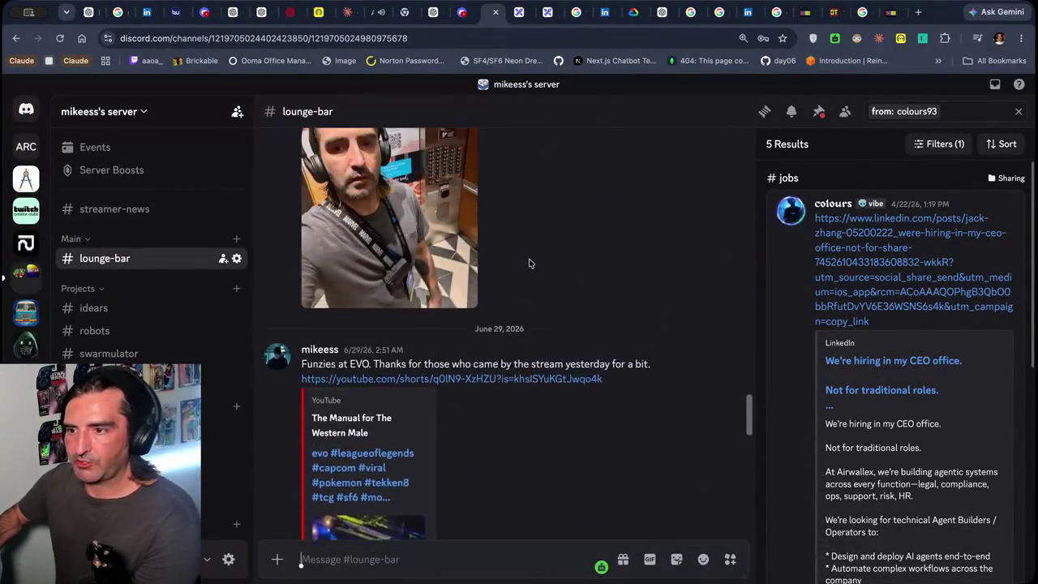
scroll(528, 262, up, 5)
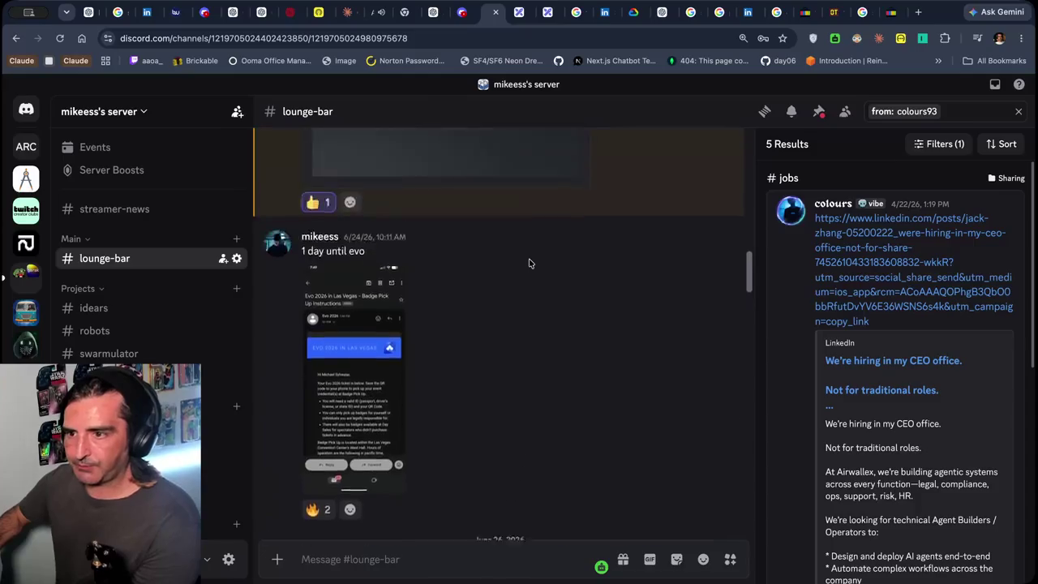
scroll(528, 263, down, 10)
scroll(529, 264, up, 15)
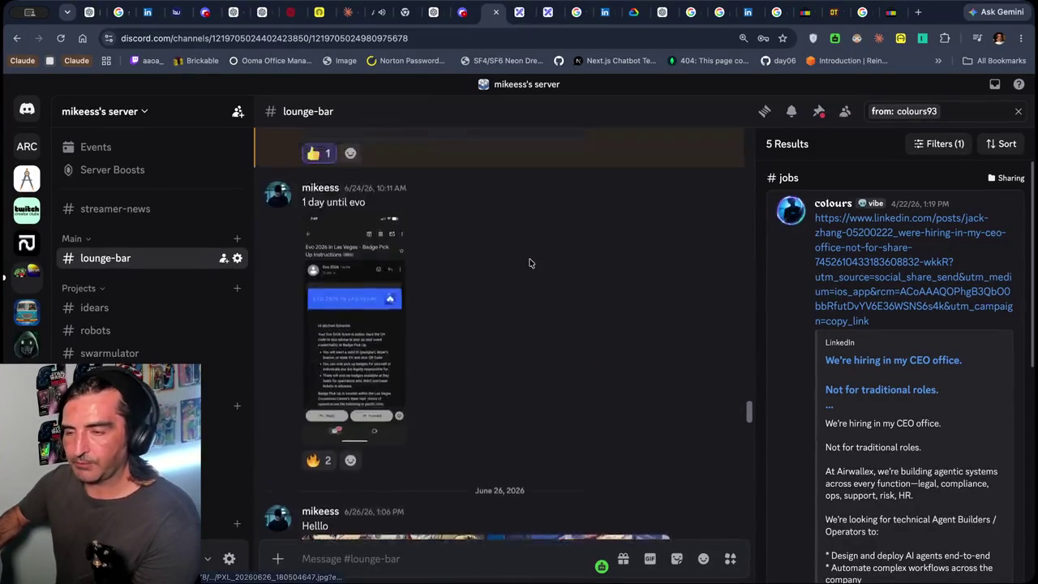
scroll(528, 263, up, 5)
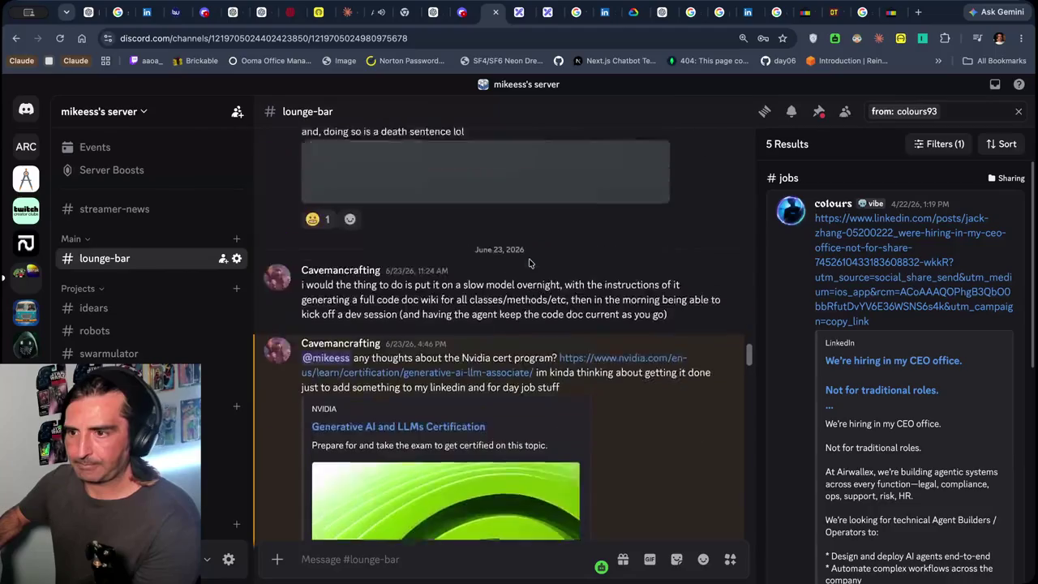
Search the server for 'meta' and open the WIRED article about Meta's AI unit
click(942, 119)
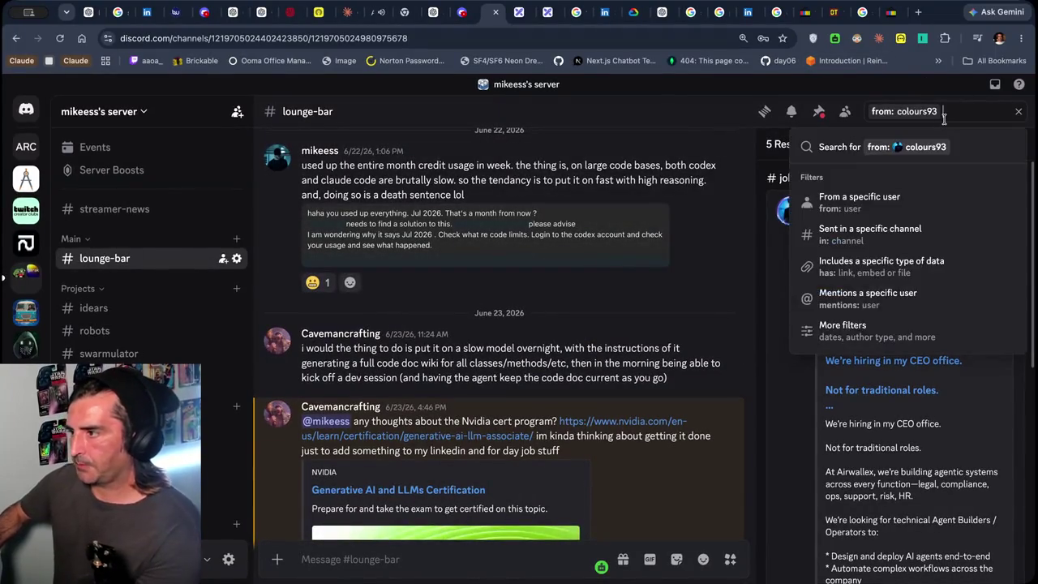
click(1018, 112)
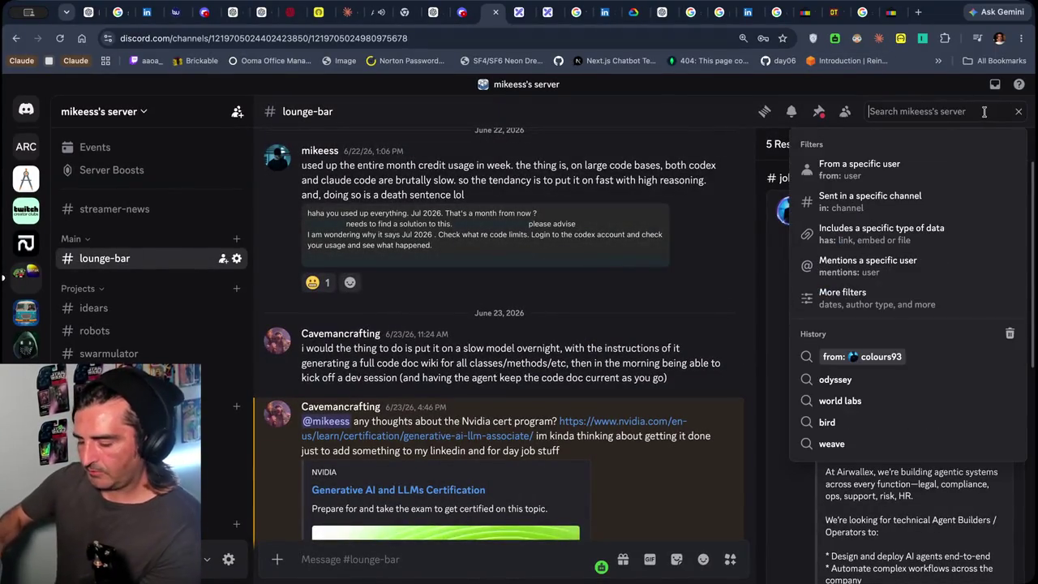
text(meta)
key(Return)
scroll(849, 251, down, 8)
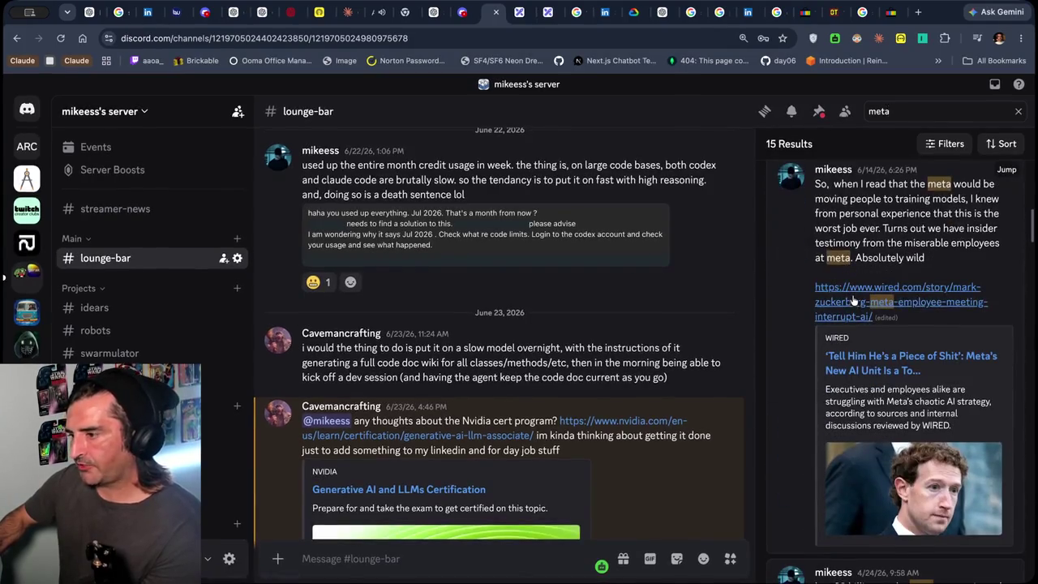
click(854, 302)
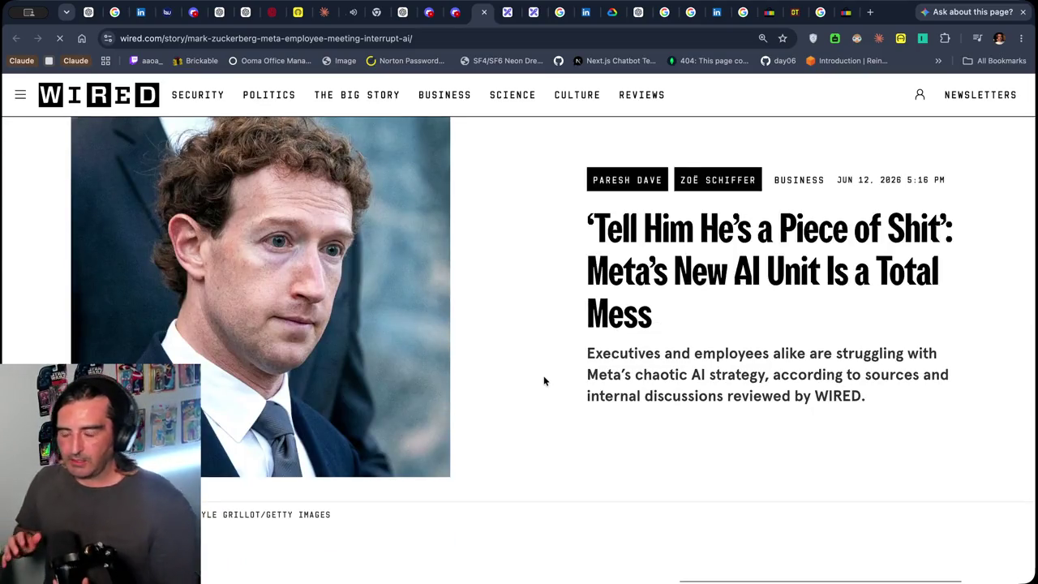
Highlight the WIRED article's opening lines about the employee's outburst and the Meta AI executive
scroll(543, 380, down, 3)
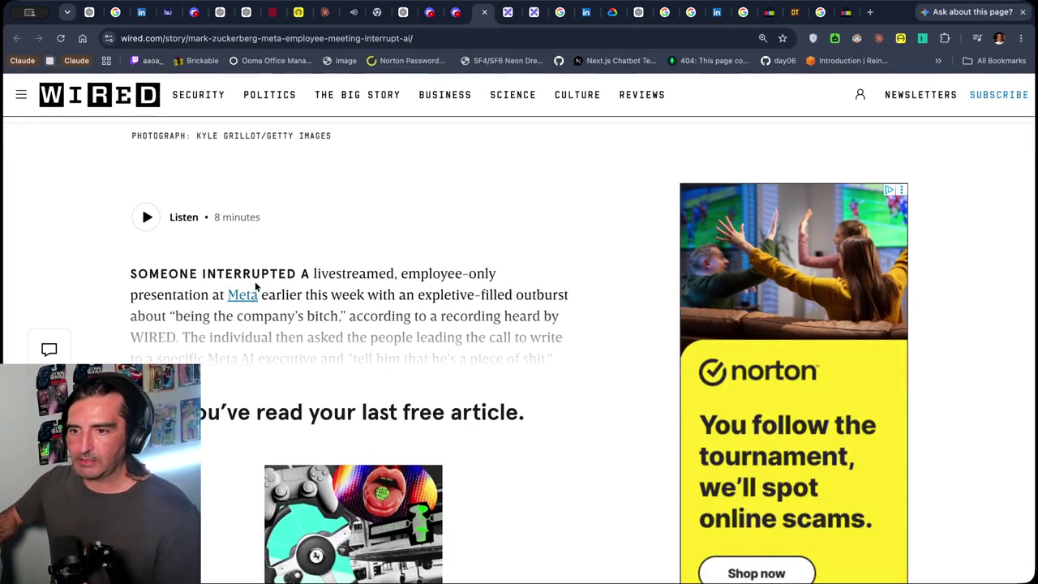
drag(160, 273, 175, 337)
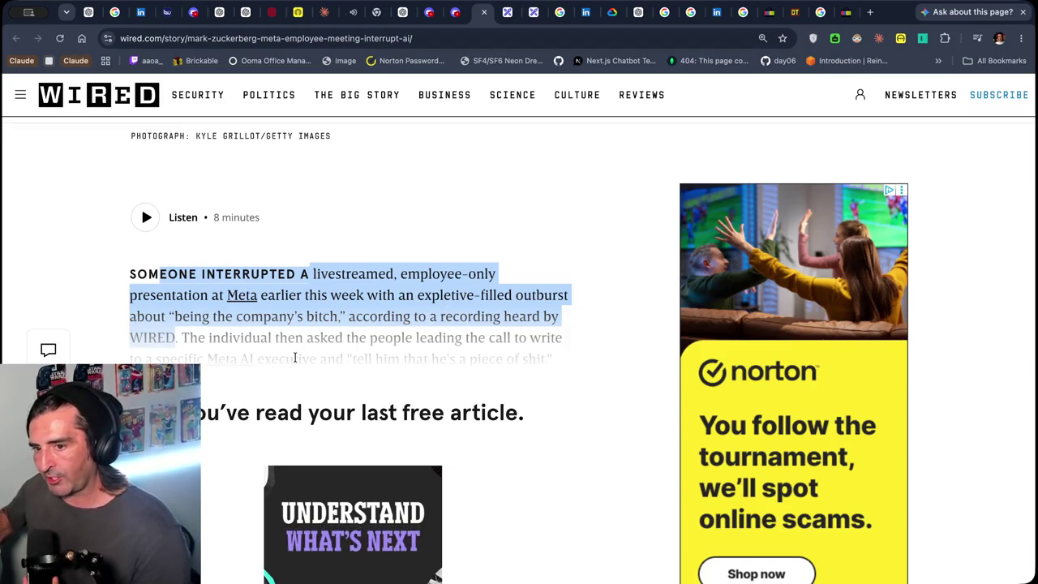
drag(226, 336, 227, 370)
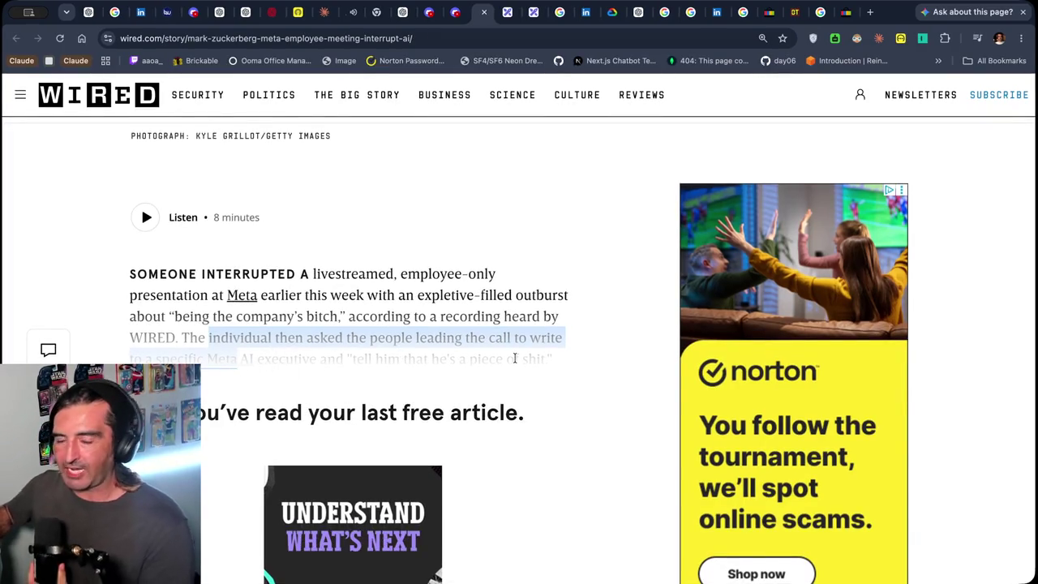
key(super+Tab)
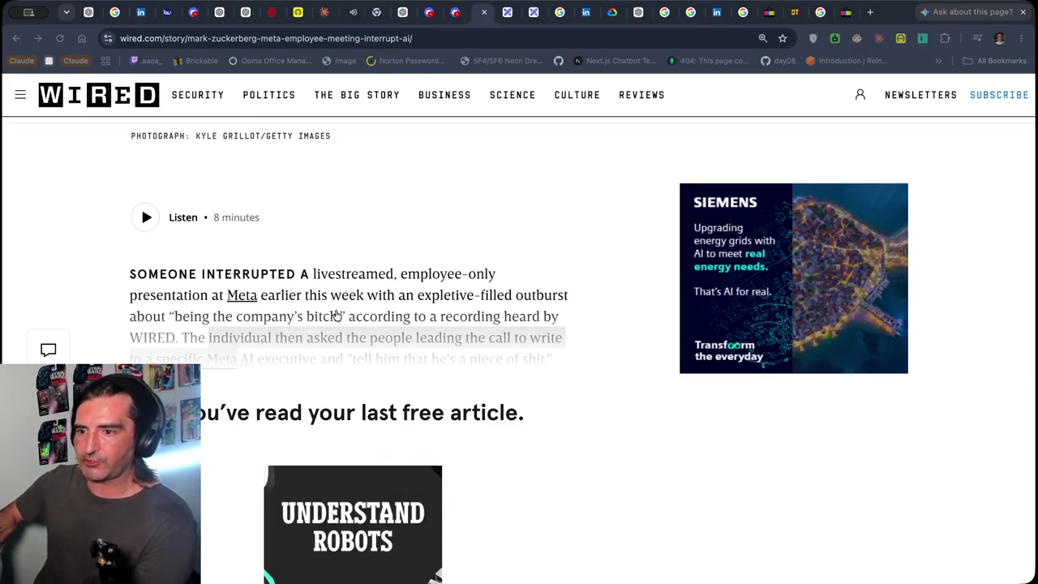
Search Google for 'meta model llm' and show only the News results
key(super+t)
text(meta)
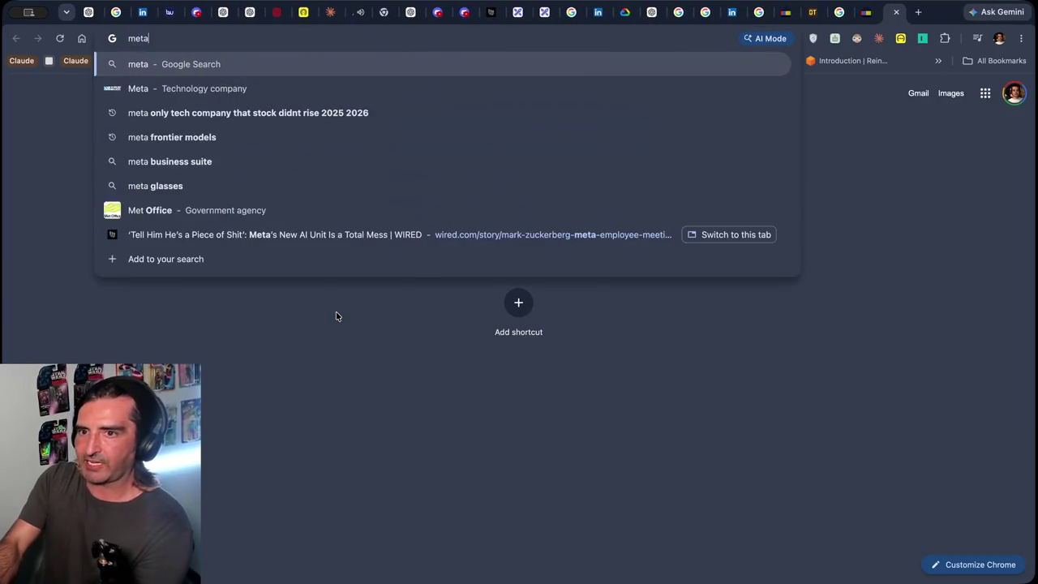
text( model)
key(Return)
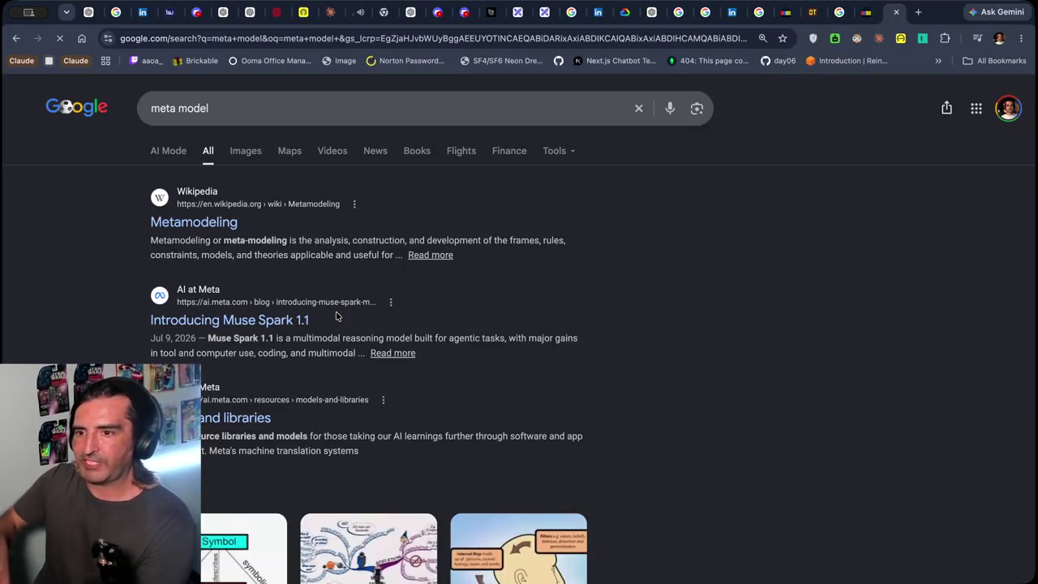
click(284, 108)
text(l)
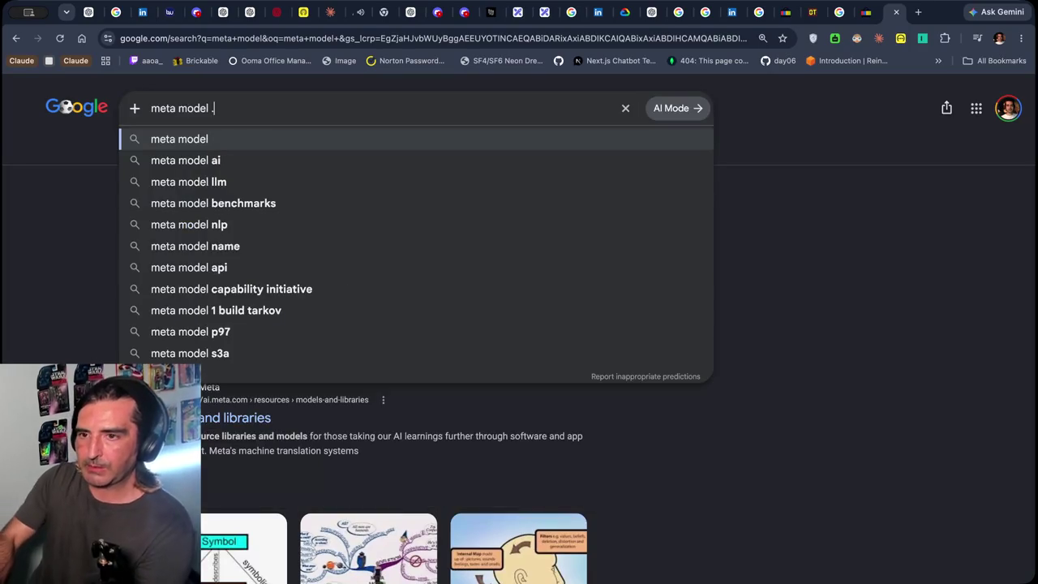
text(lm)
key(Return)
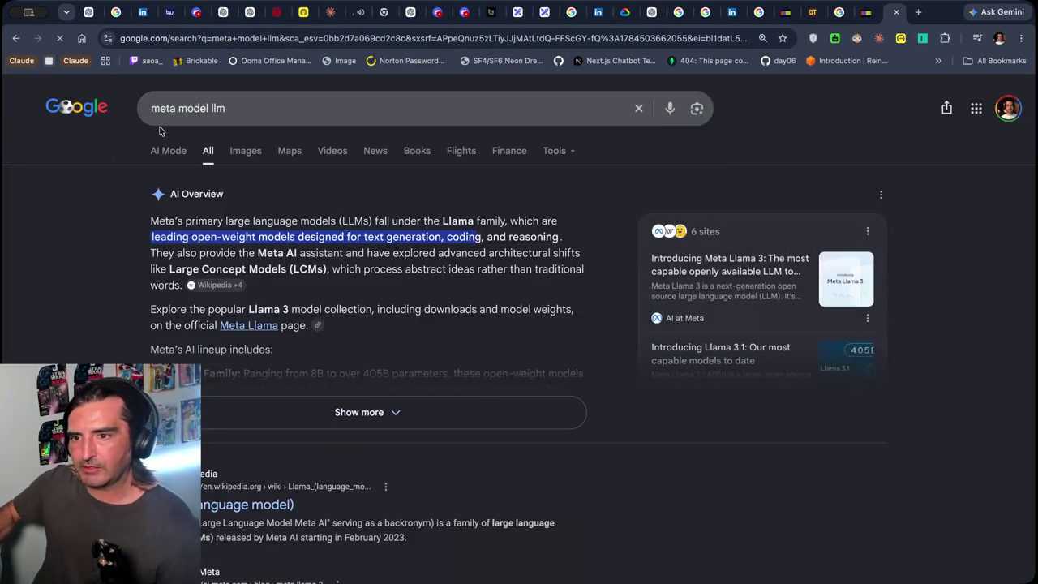
click(373, 152)
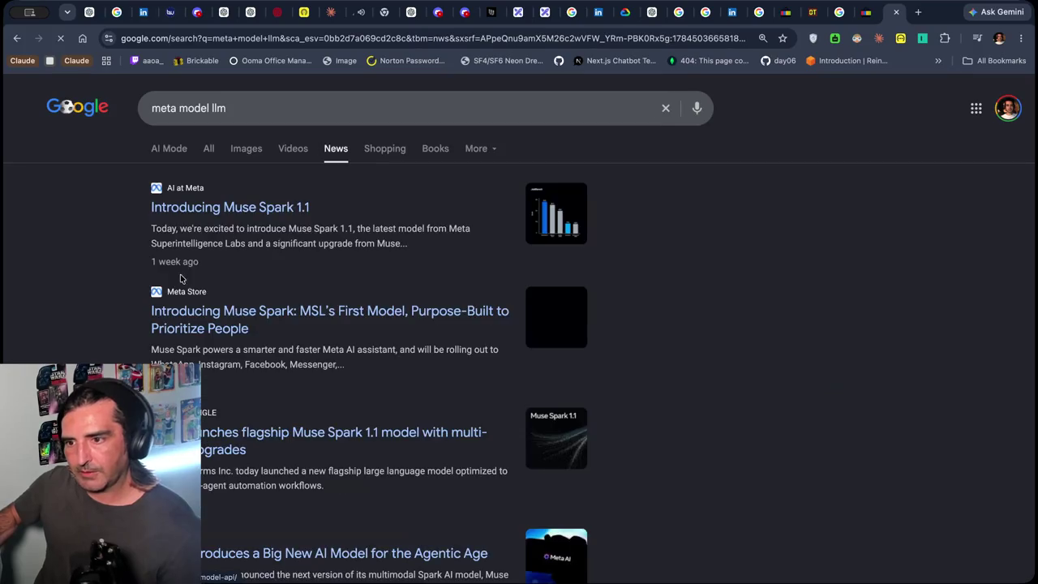
Open Meta's 'Introducing Muse Spark 1.1' article, highlight its headline, then return to Discord
click(177, 319)
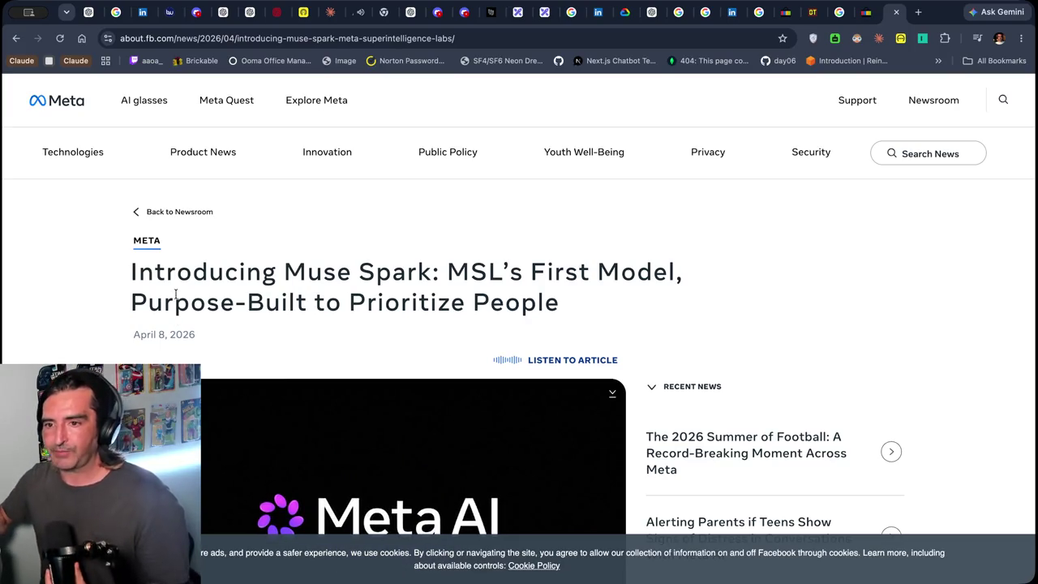
drag(186, 296, 136, 294)
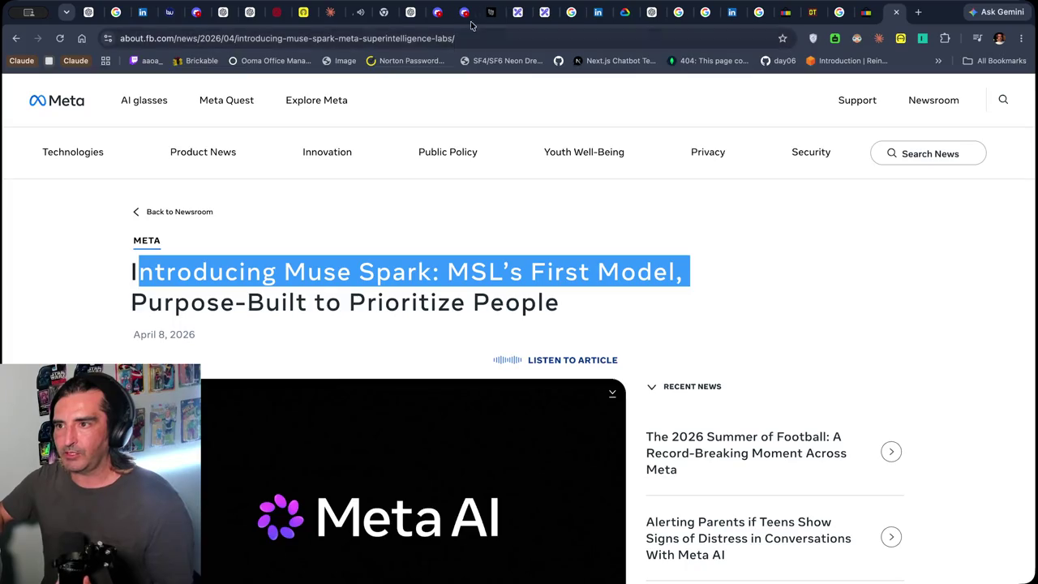
click(453, 12)
scroll(791, 198, up, 8)
scroll(851, 318, down, 4)
View the MANGOS post screenshot at full size in Discord
click(851, 318)
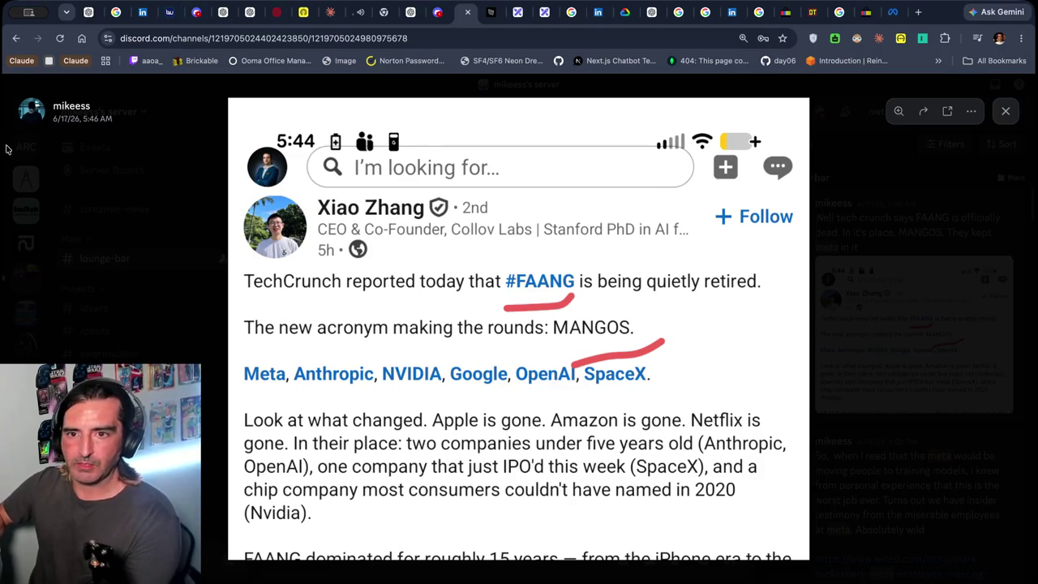
click(918, 12)
click(896, 12)
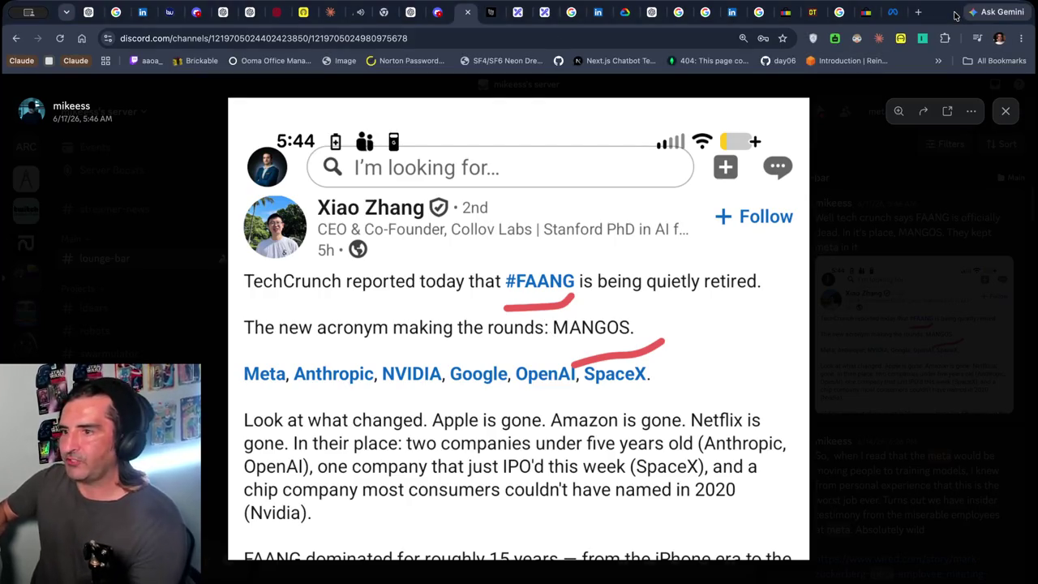
Search Google for the Claude Code creator's X account and open his profile
key(ctrl+t)
text(boris)
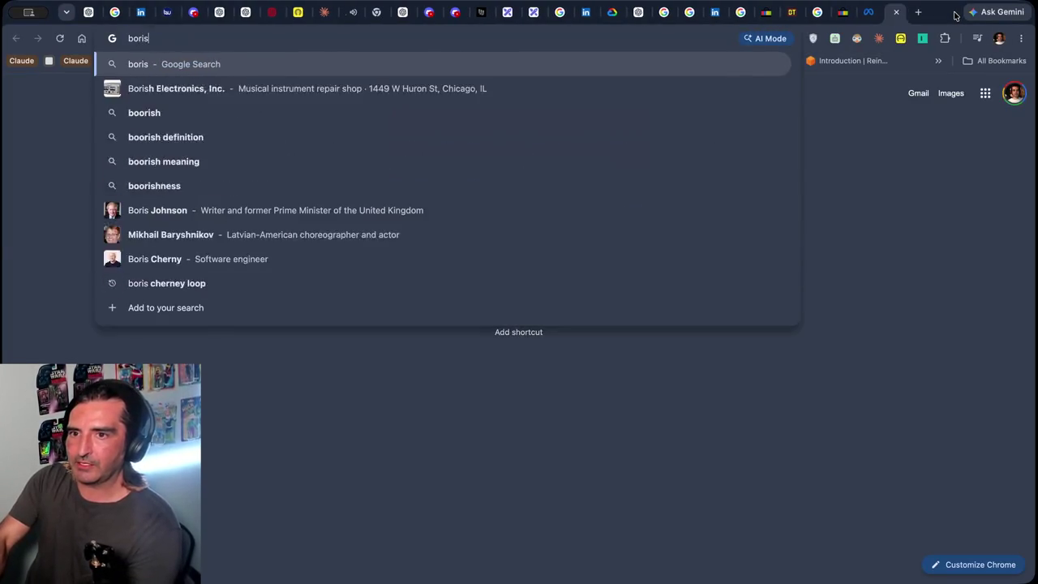
text( cherney twitte)
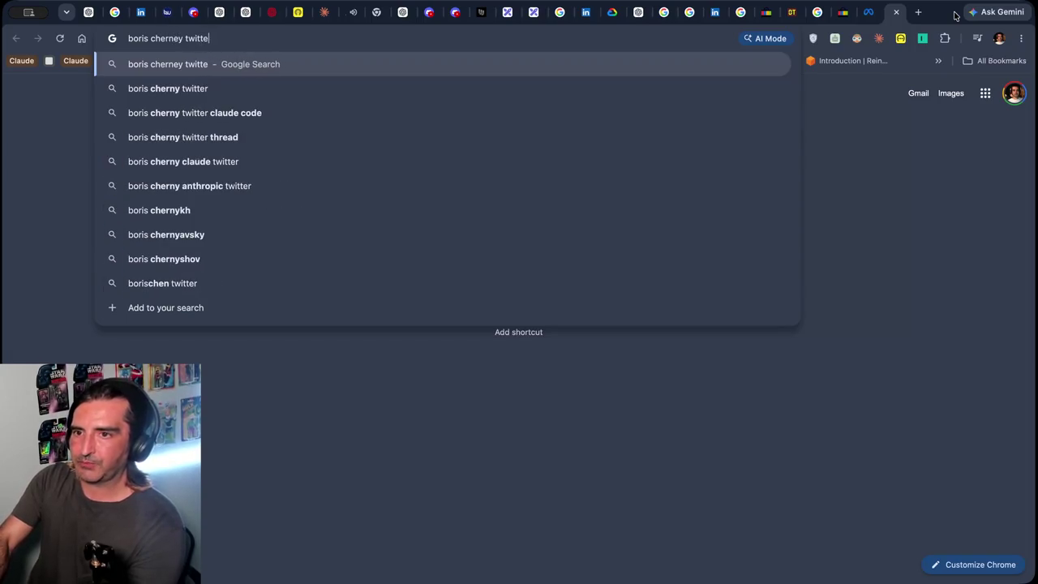
key(BackSpace)
key(BackSpace)
key(BackSpace)
text(x)
key(Return)
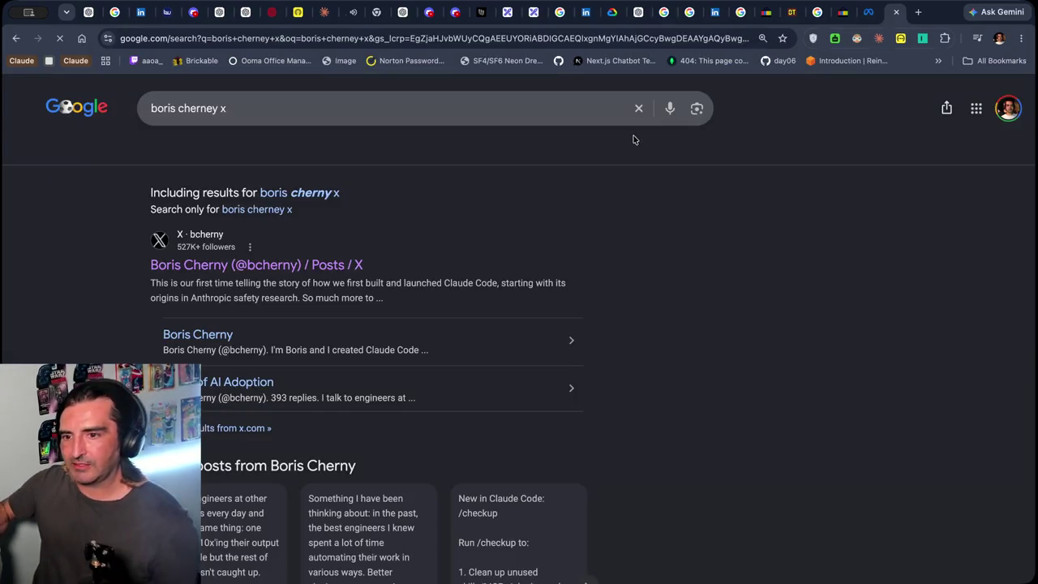
click(316, 262)
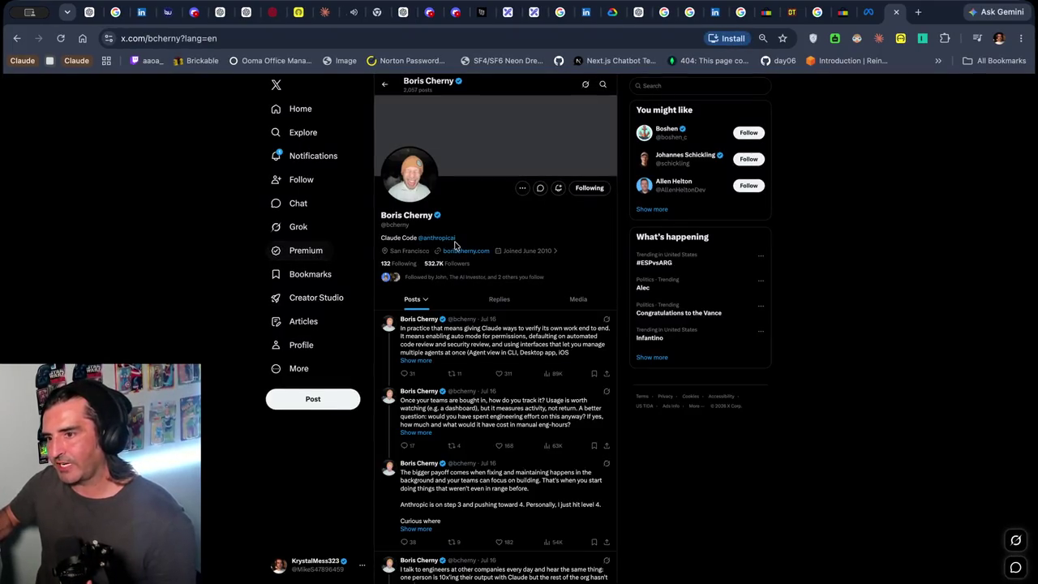
Zoom in and scroll the X profile to the Steps of AI Adoption post
scroll(423, 337, down, 2)
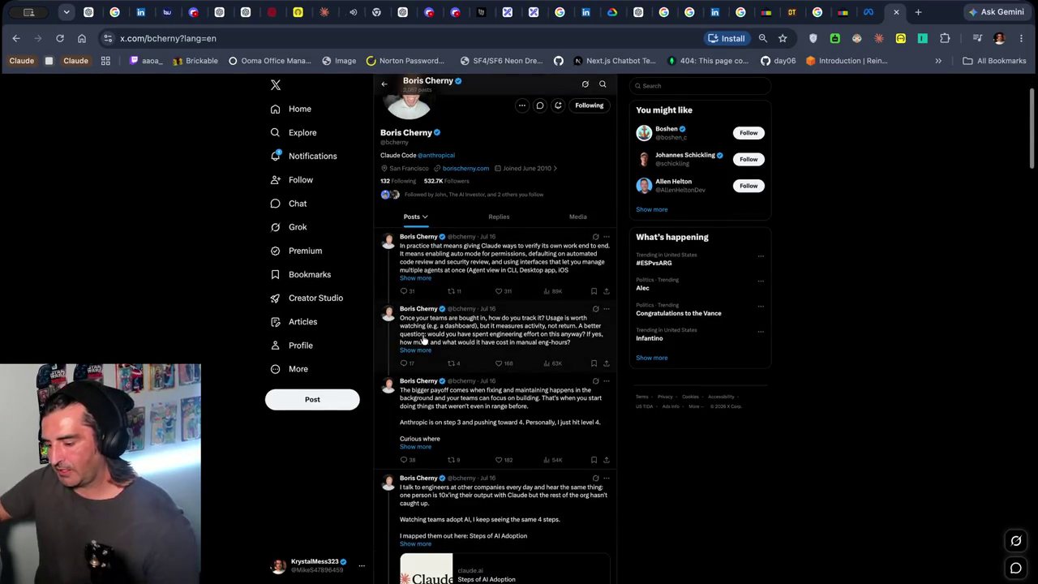
key(super+equal)
key(super+equal)
key(super+equal)
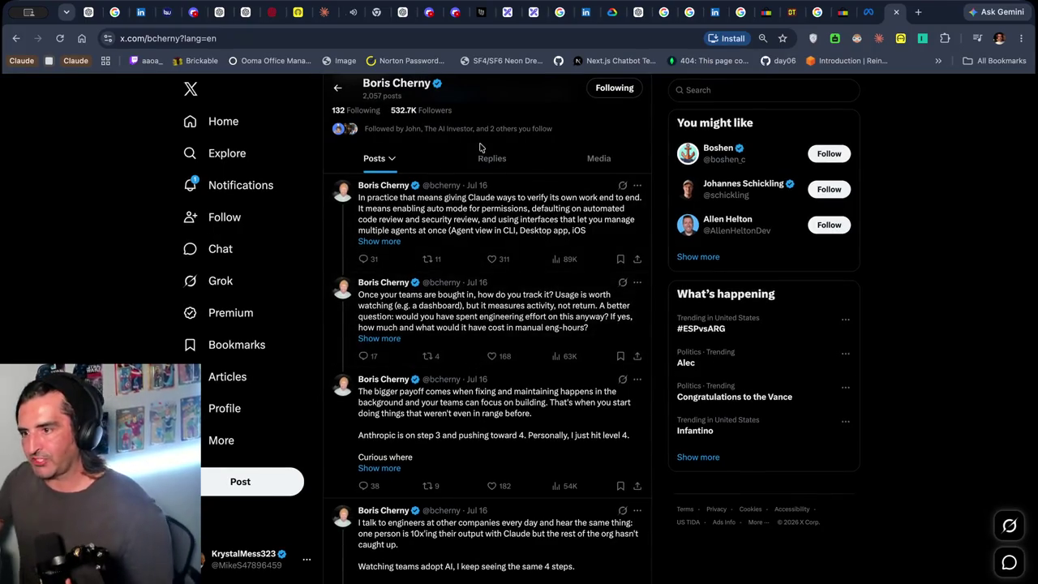
scroll(480, 150, up, 1)
scroll(478, 153, up, 3)
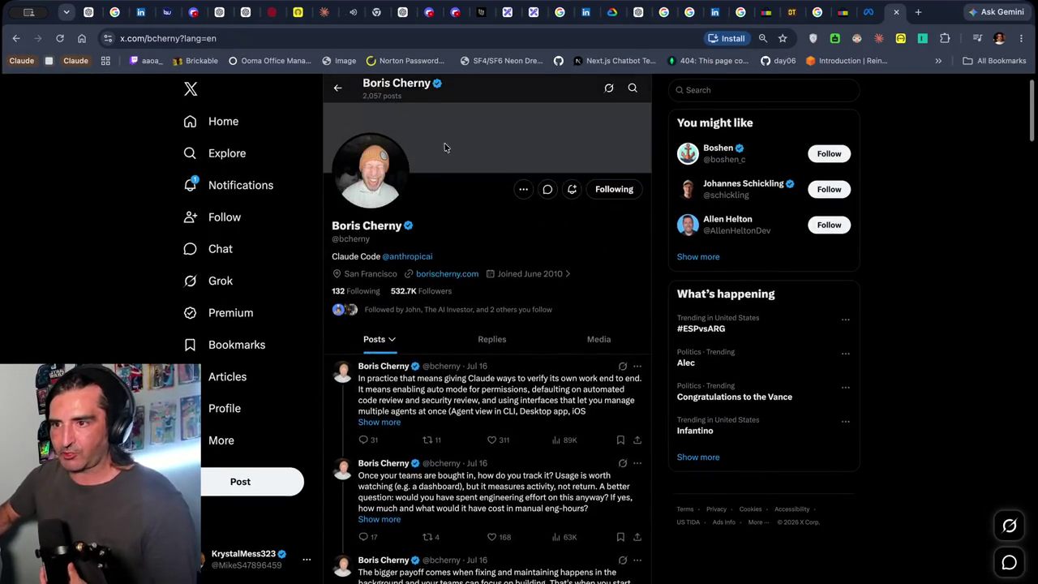
scroll(459, 203, down, 5)
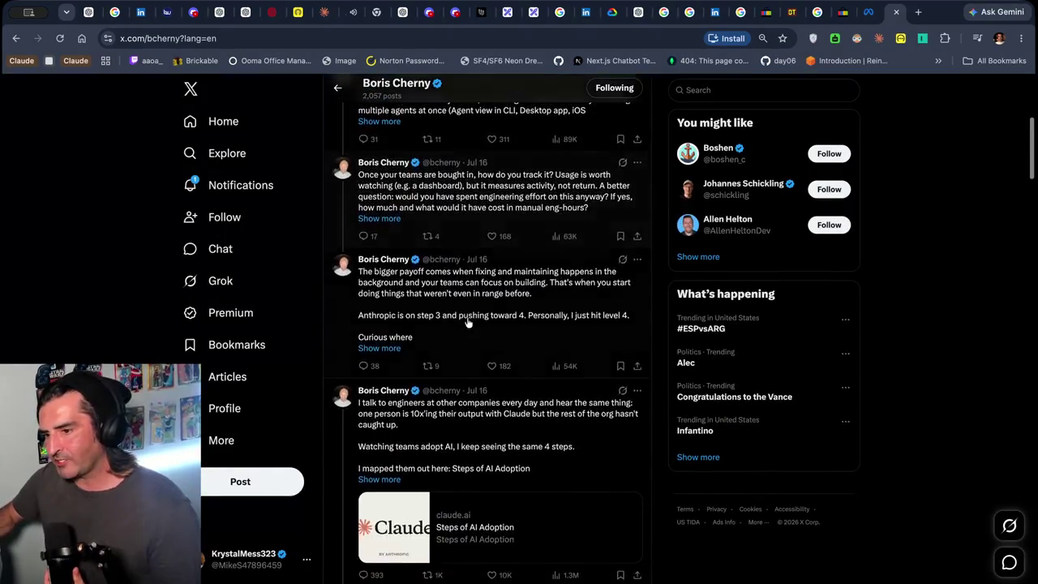
scroll(467, 322, down, 3)
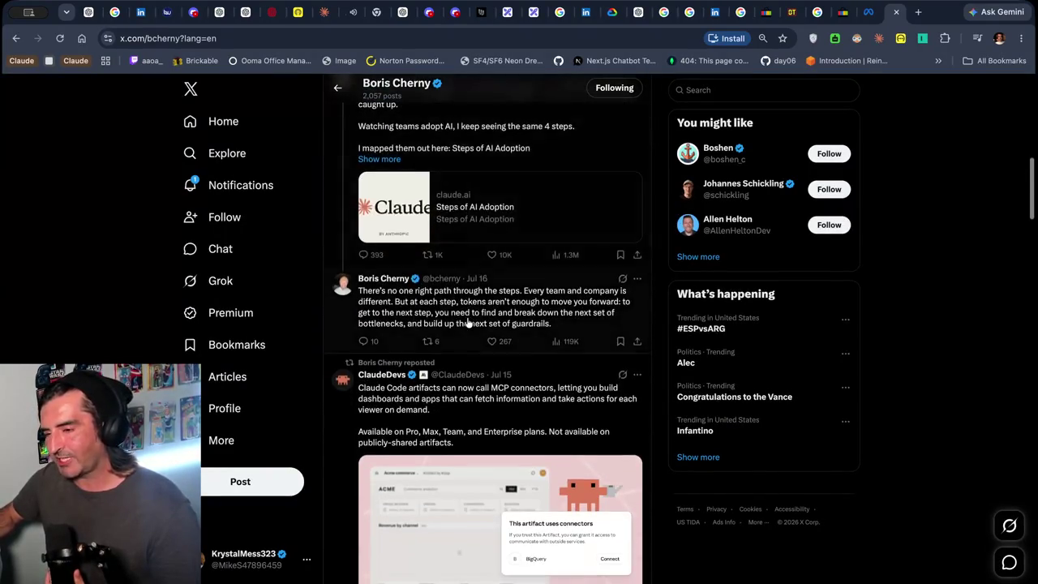
scroll(467, 322, down, 5)
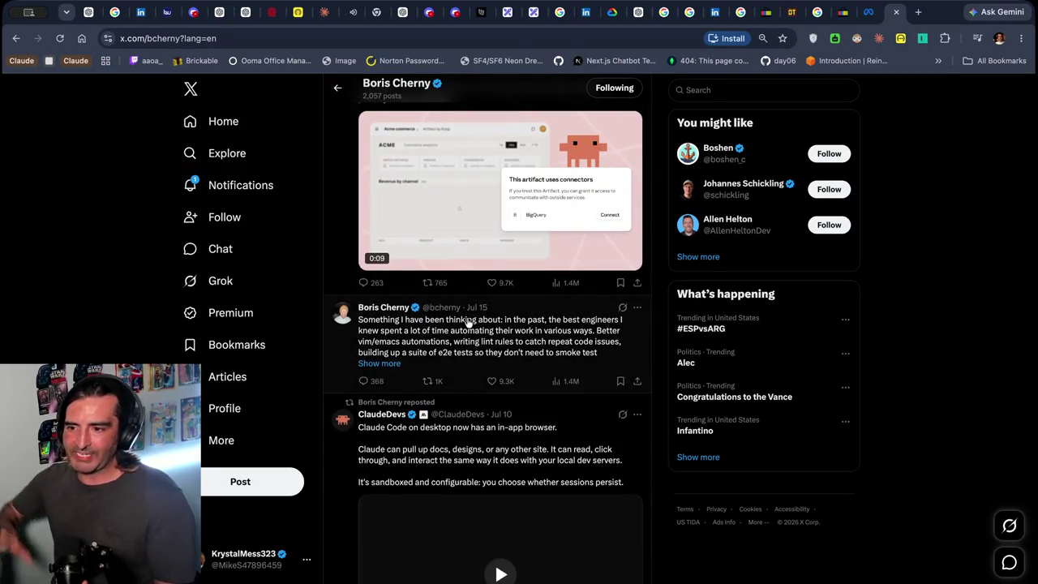
scroll(467, 322, down, 4)
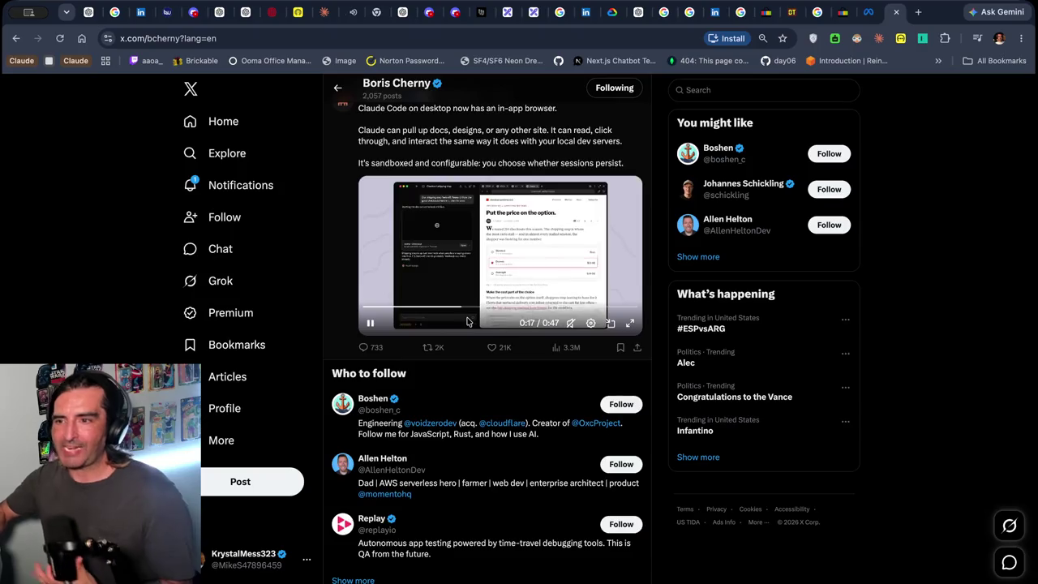
scroll(467, 321, up, 2)
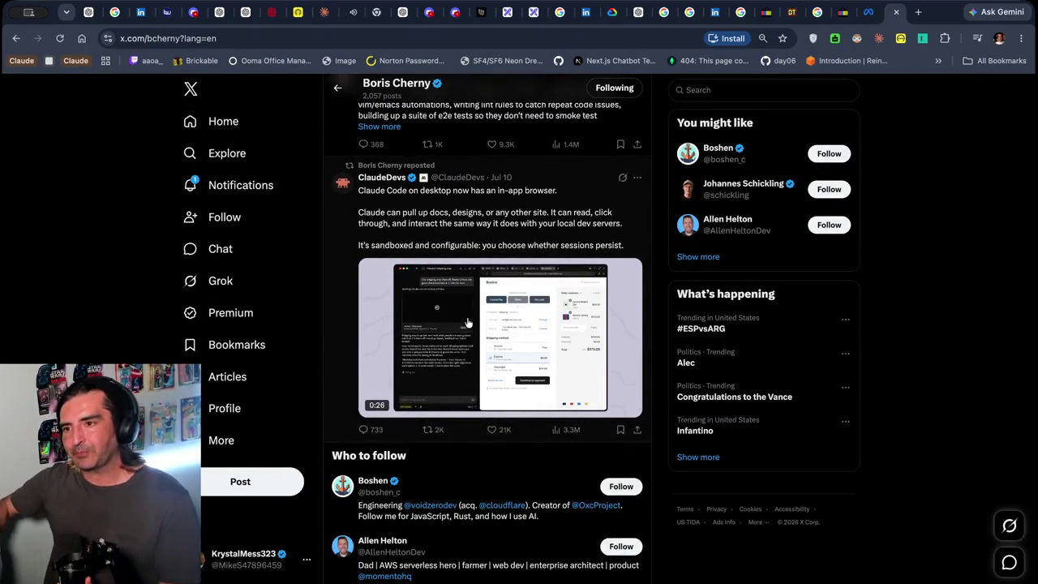
scroll(466, 322, up, 1)
scroll(467, 322, up, 2)
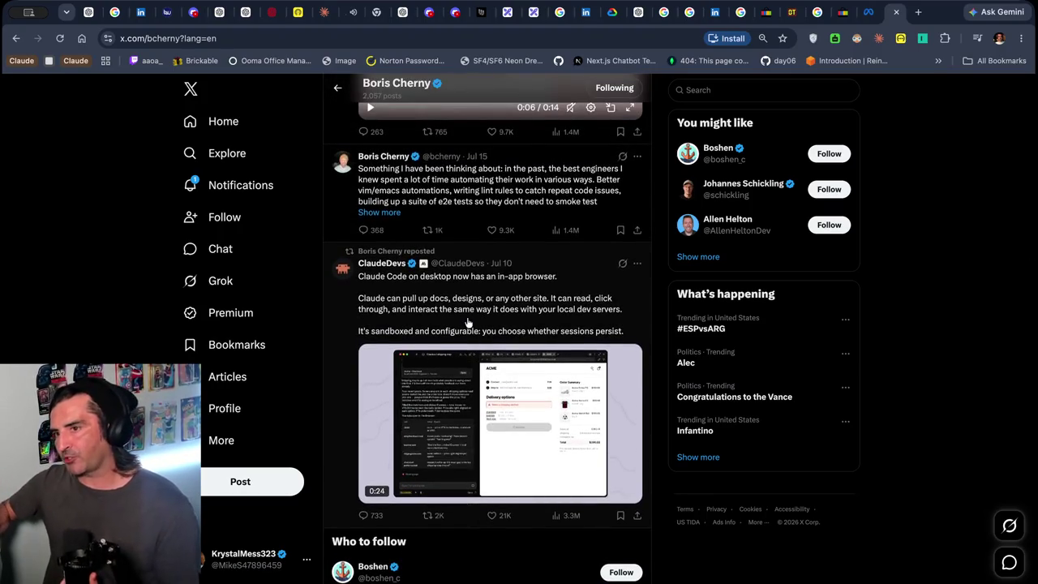
scroll(467, 322, up, 1)
scroll(467, 322, up, 10)
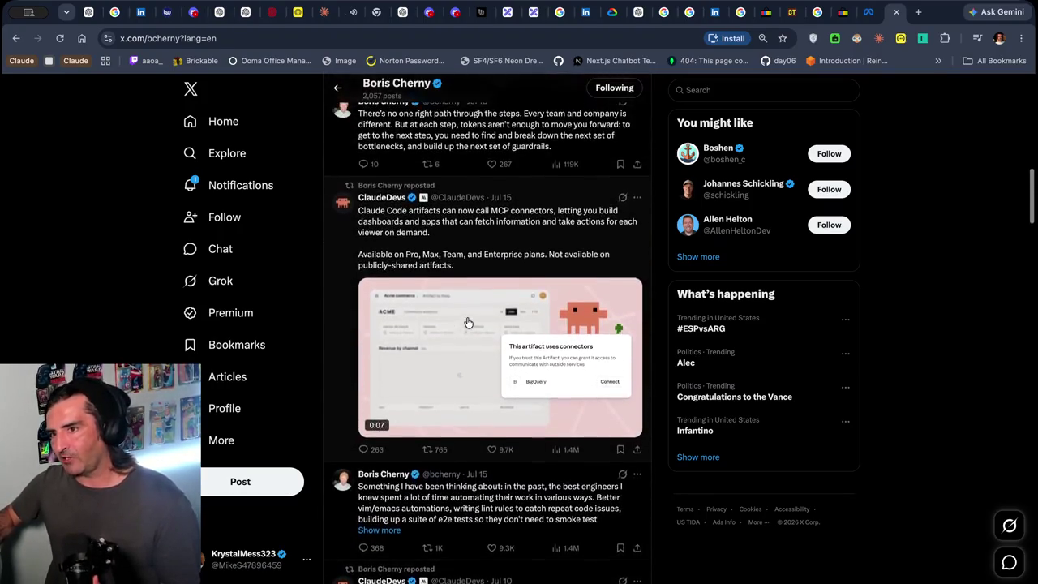
scroll(467, 322, up, 4)
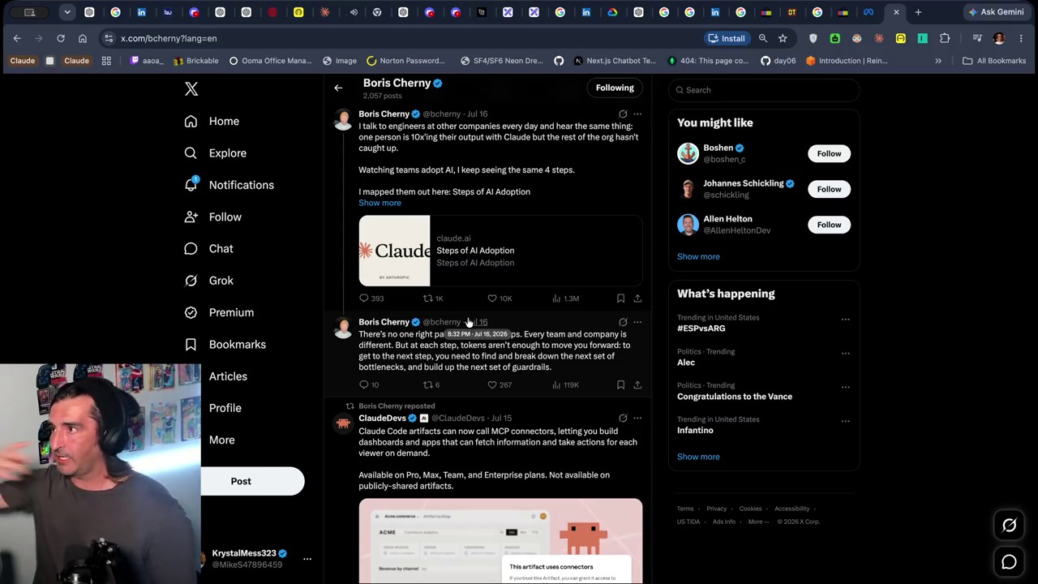
scroll(467, 323, up, 1)
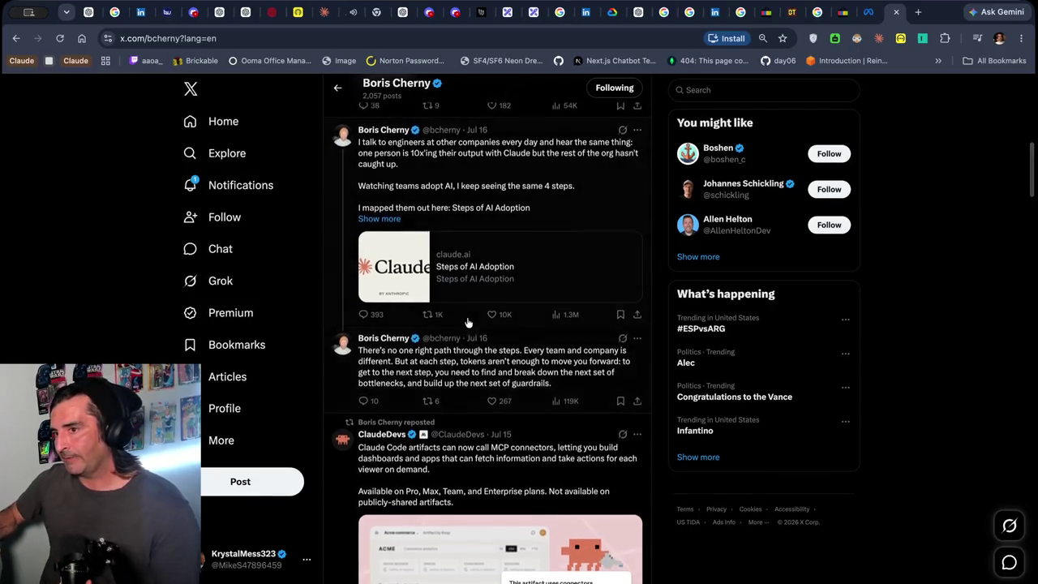
Highlight the post's opening lines about one person 10x'ing their output with Claude
drag(388, 145, 394, 189)
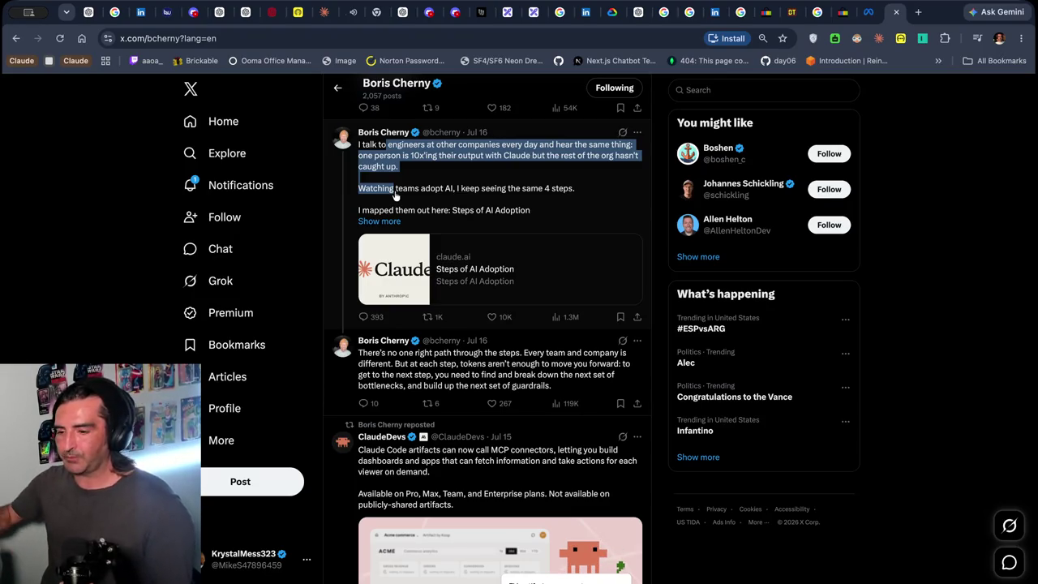
key(super+Tab)
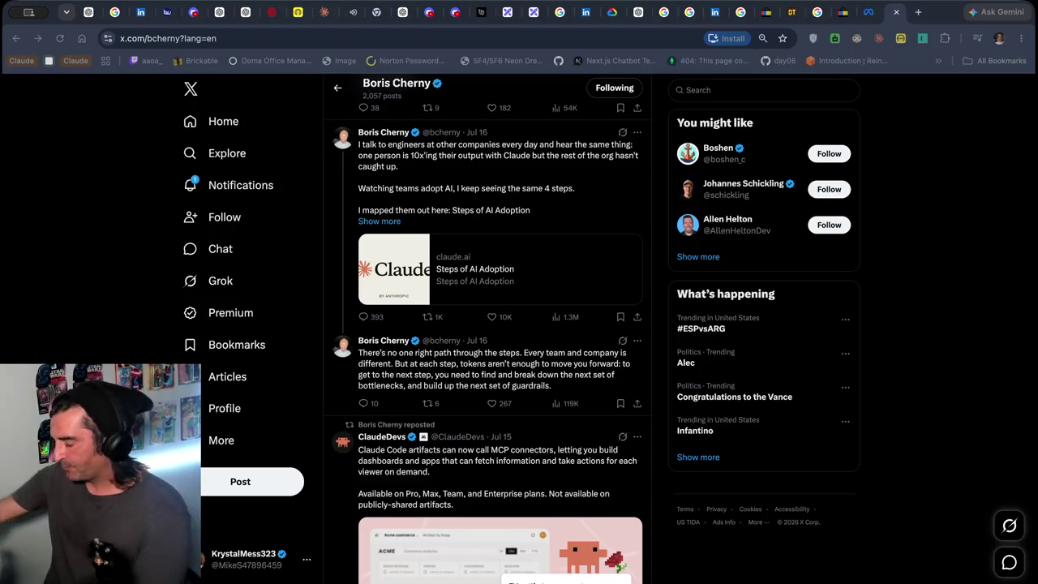
drag(388, 144, 394, 188)
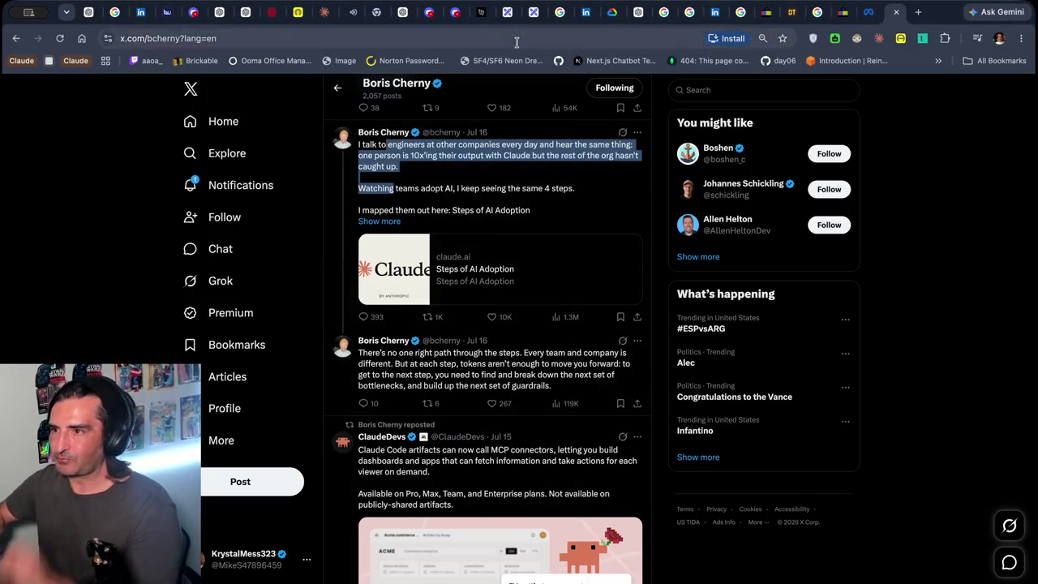
Glance at the Excalidraw notes, then expand the full Steps of AI Adoption post on X
click(532, 13)
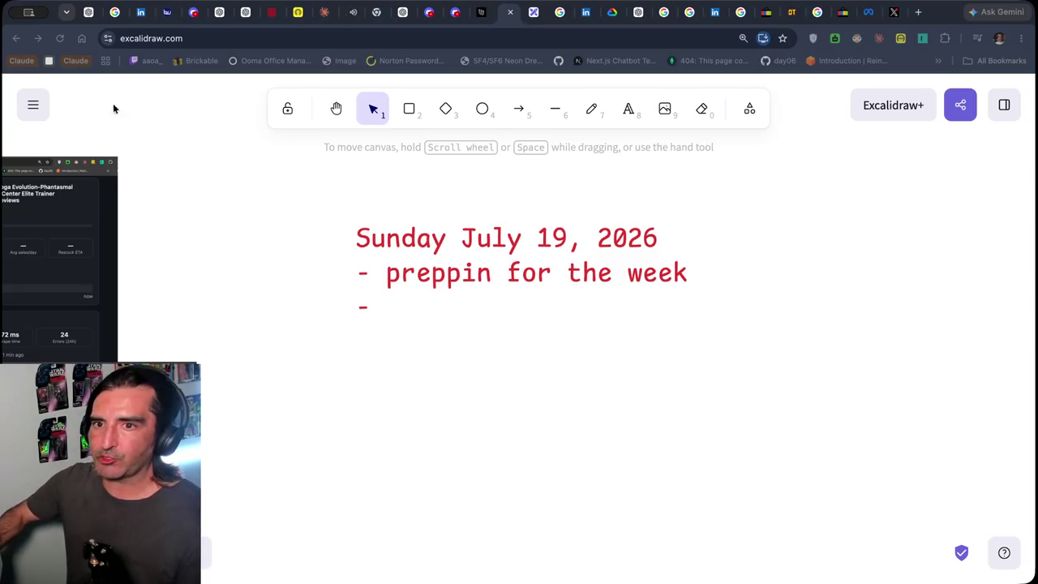
click(893, 13)
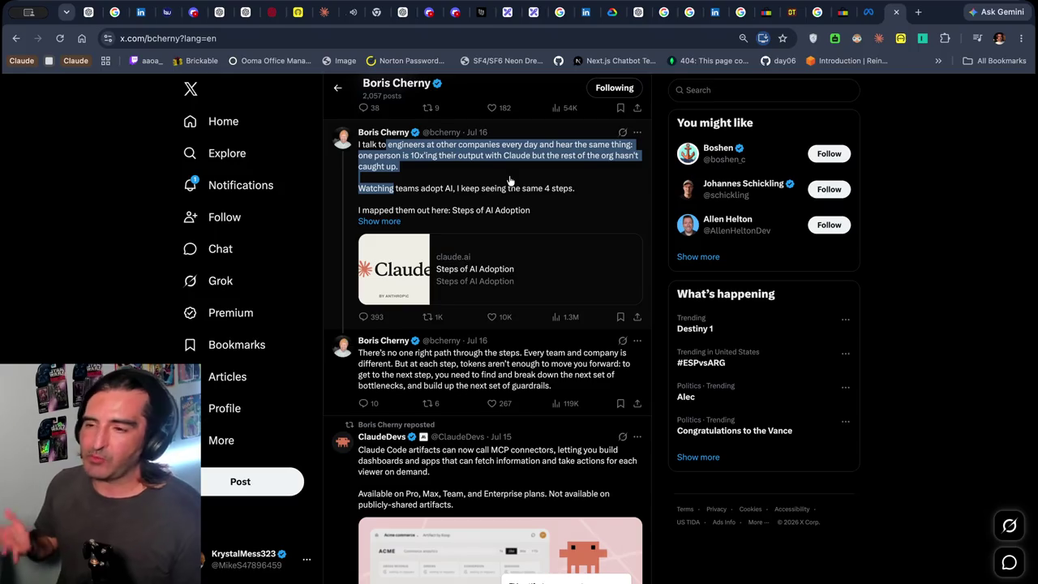
click(386, 220)
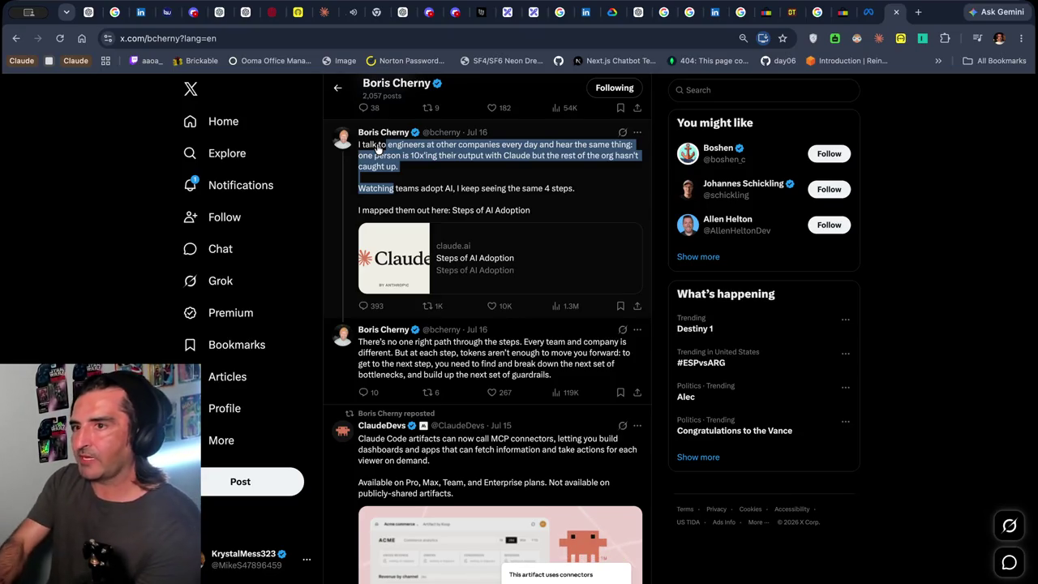
key(ctrl+t)
Google the American programmer and blogger, then go back to the X profile
text(steve yegge)
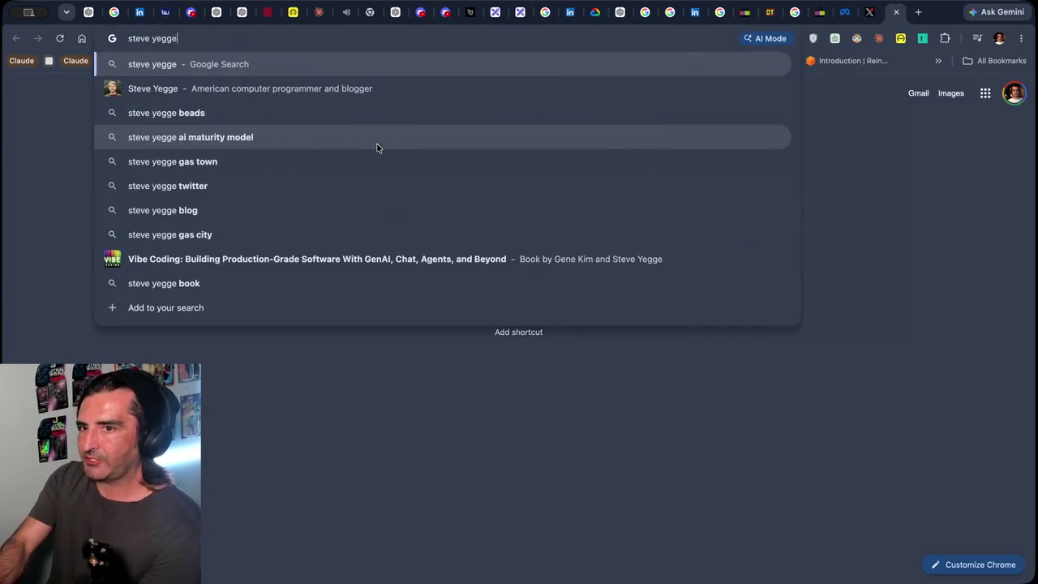
key(Return)
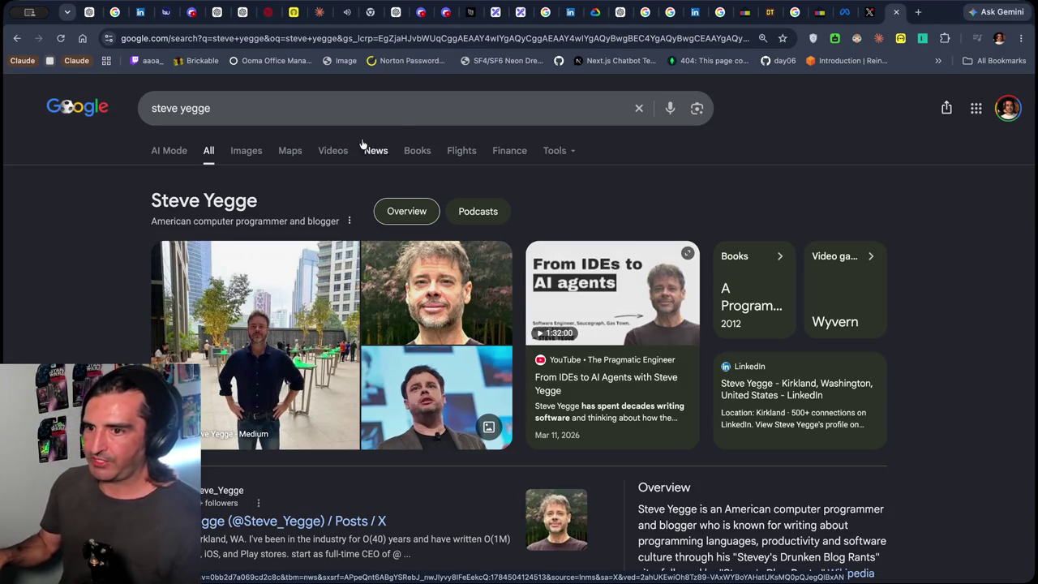
click(874, 21)
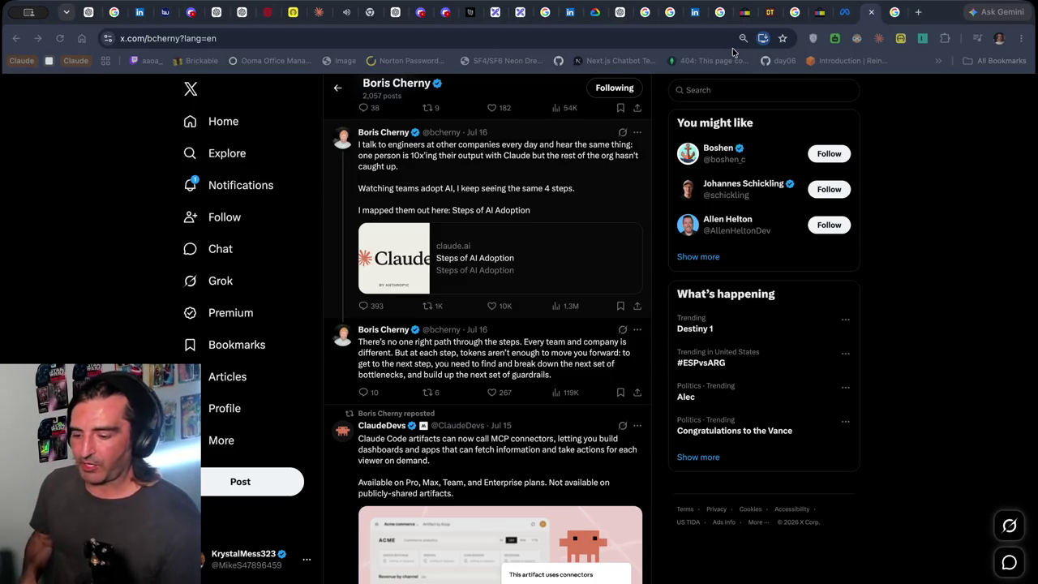
key(ctrl+t)
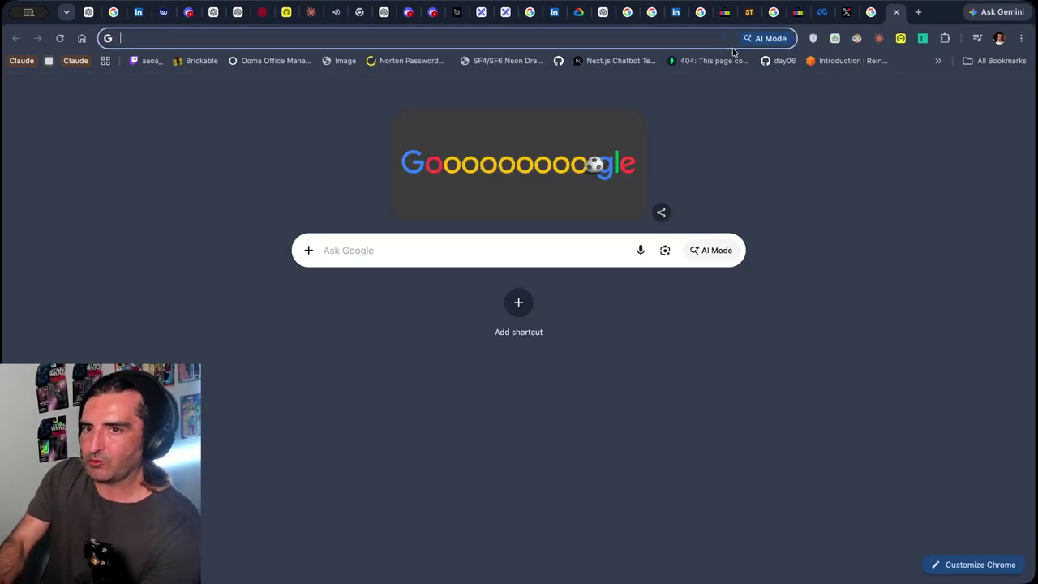
Load claude.ai/code from the address-bar suggestion for 'claude' to see recent sessions
text(claude)
key(Down)
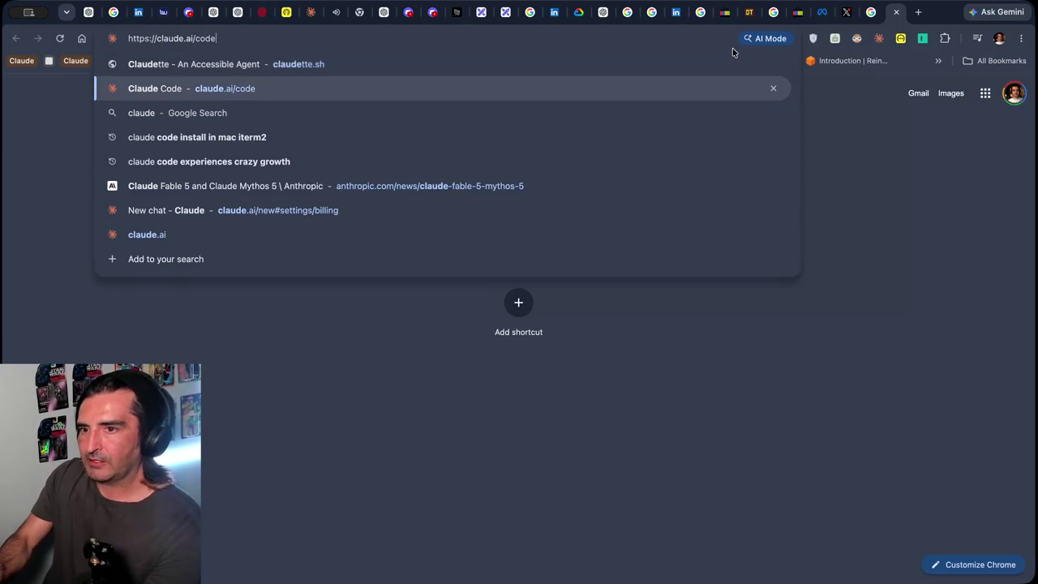
key(Return)
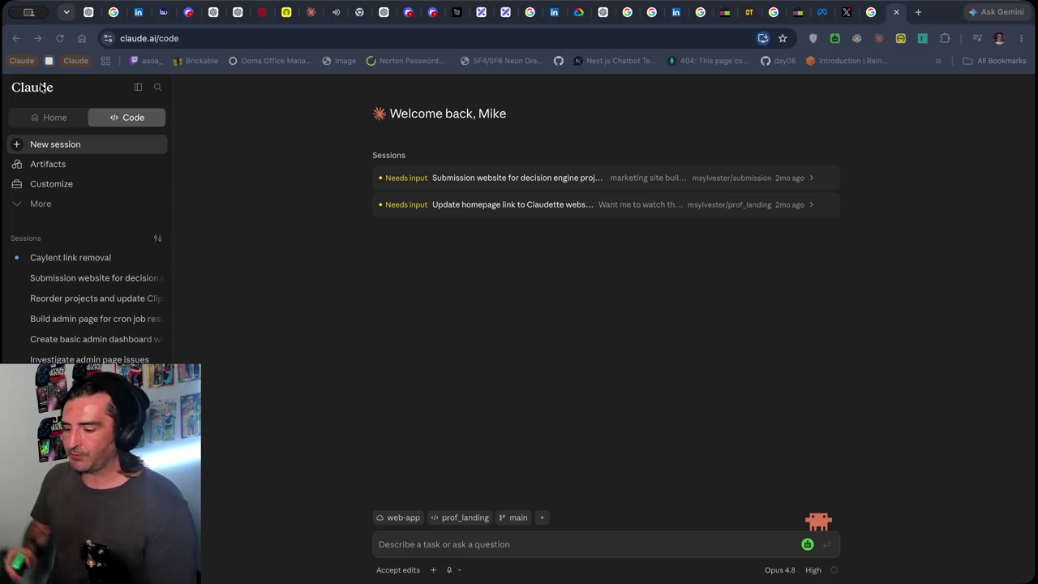
key(super+t)
Get to YouTube from the address bar after the mistyped 'yiou' search
text(yiou)
key(Return)
key(super+l)
text(yo)
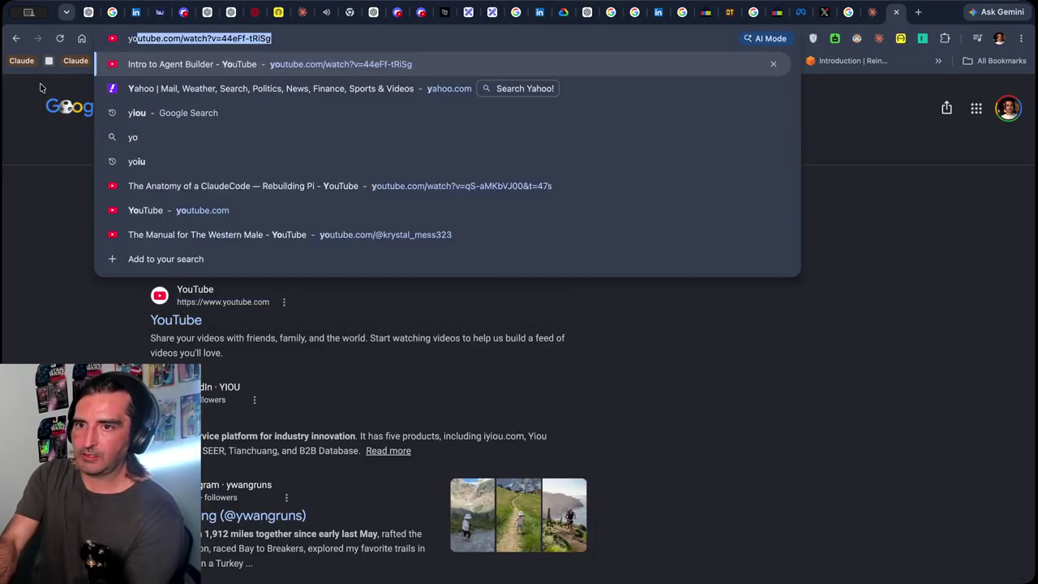
key(Return)
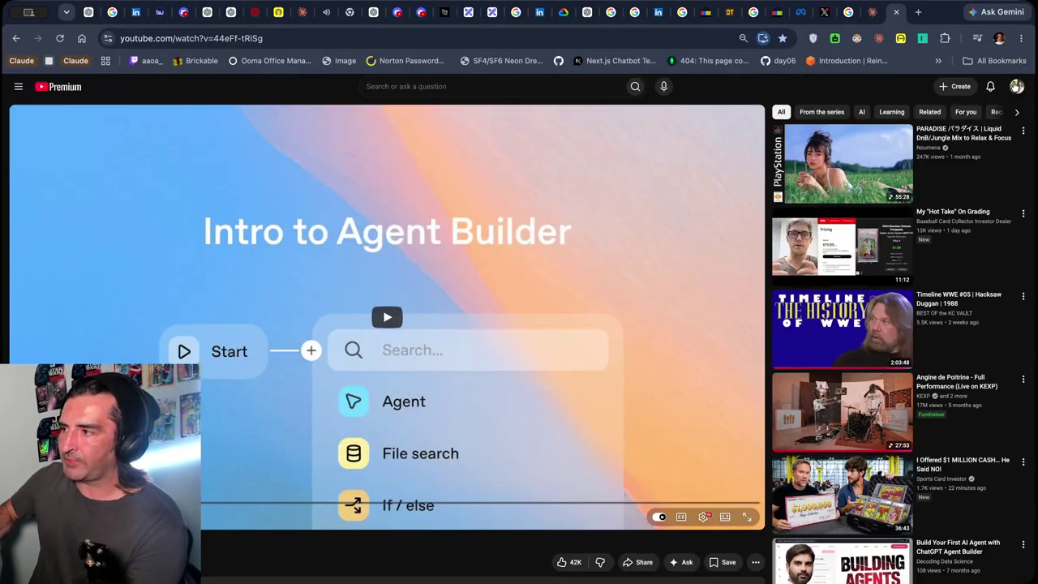
Play and pause 'Last Recorded Footage of an AI Model' from your channel, then return to the Excalidraw notes
click(1015, 86)
click(931, 134)
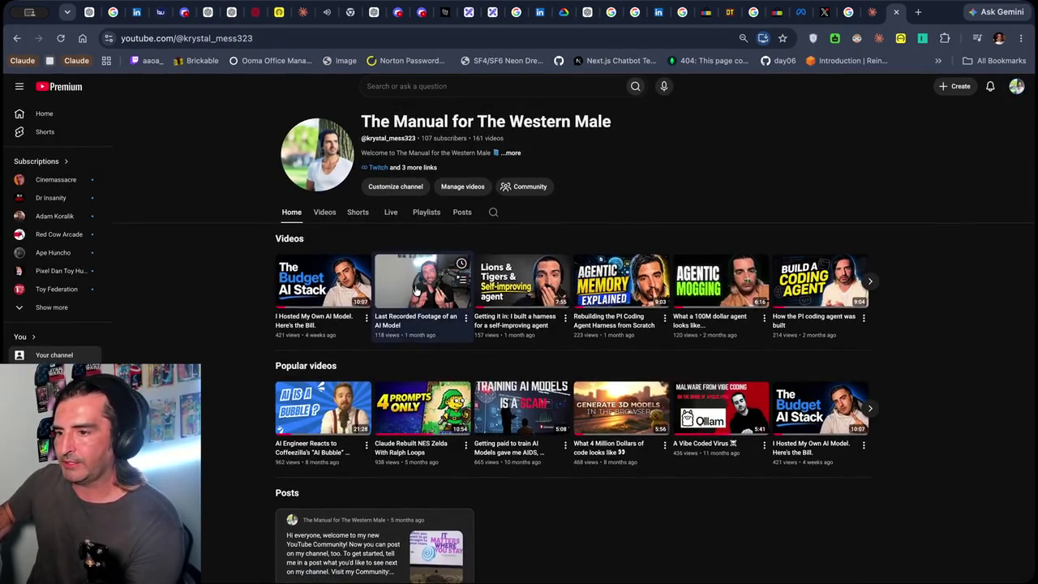
click(278, 300)
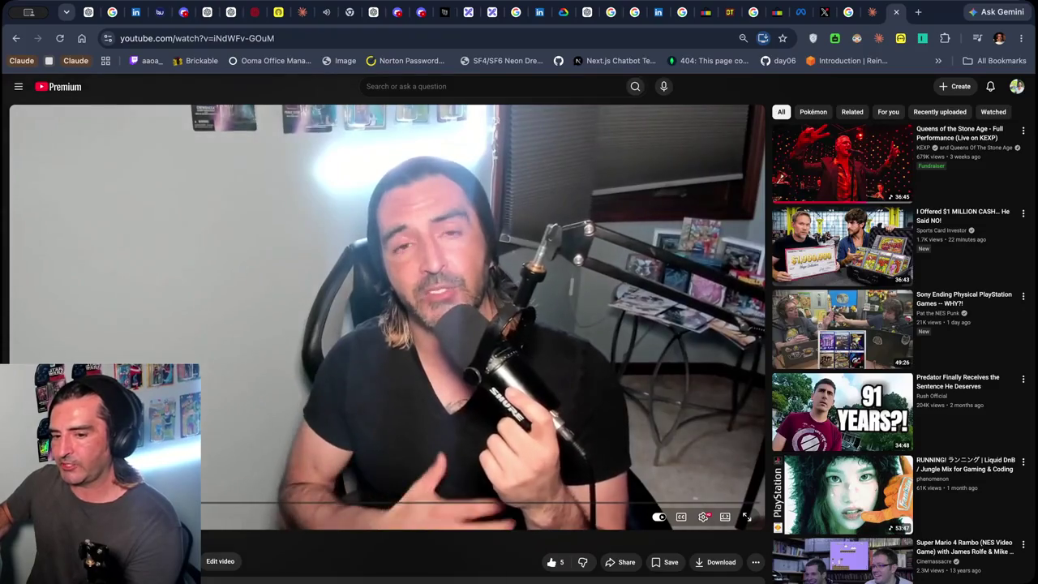
scroll(234, 387, down, 1)
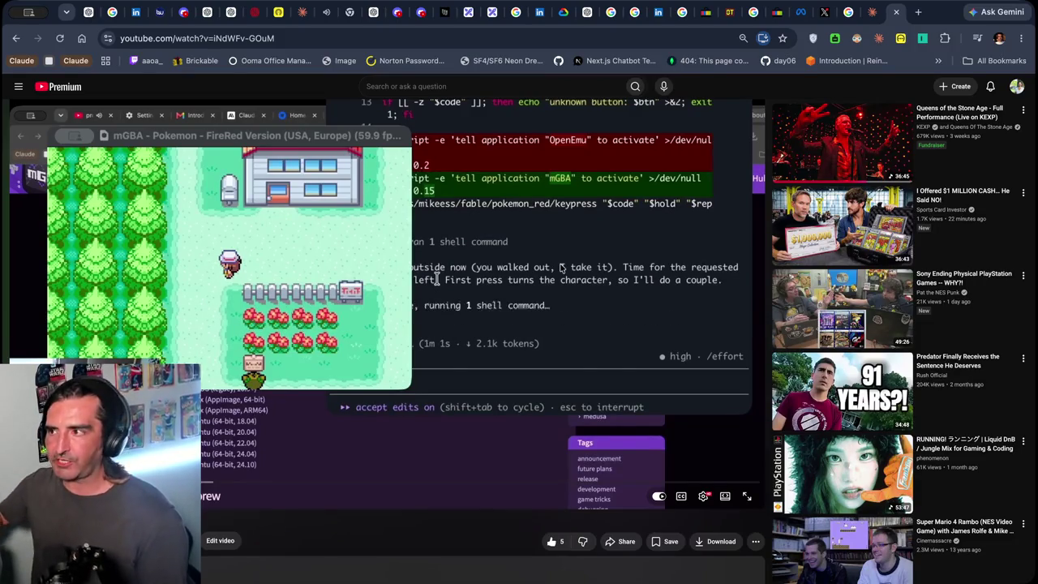
click(528, 243)
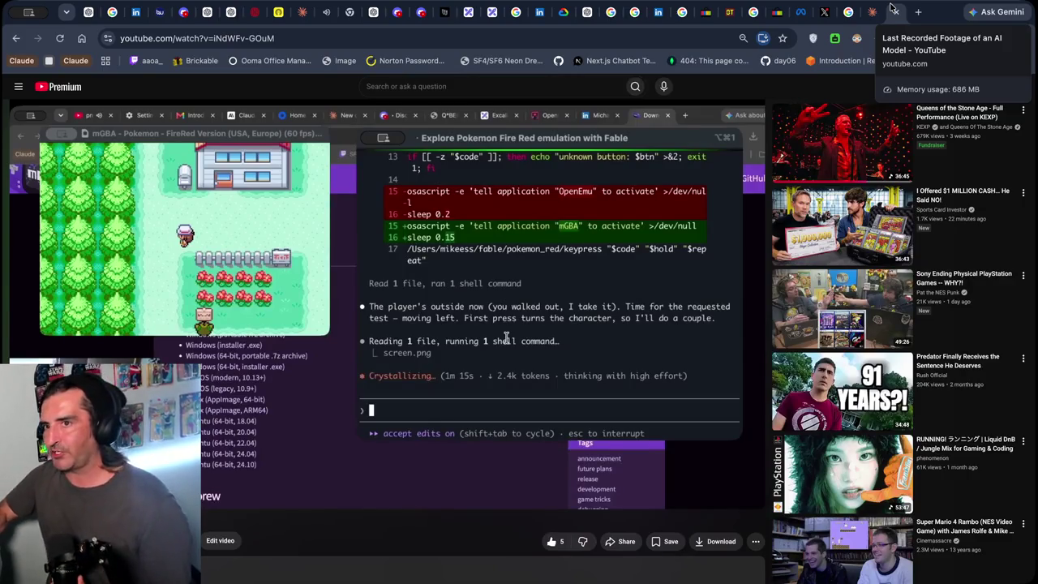
click(483, 14)
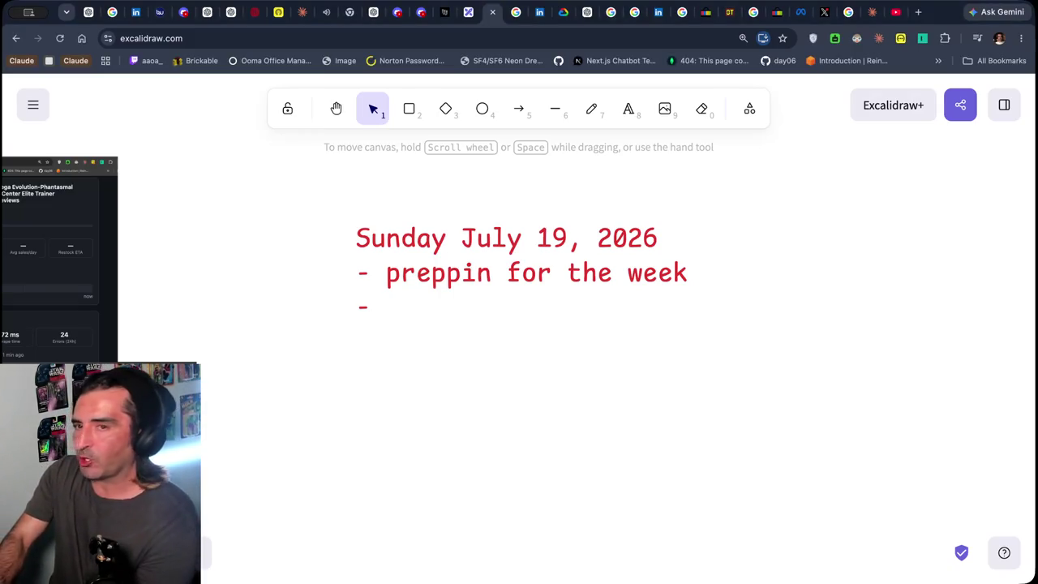
Search 'pi coding agent' in a new tab and open the earendil-works/pi GitHub result
key(ctrl+t)
text(pi coding agen)
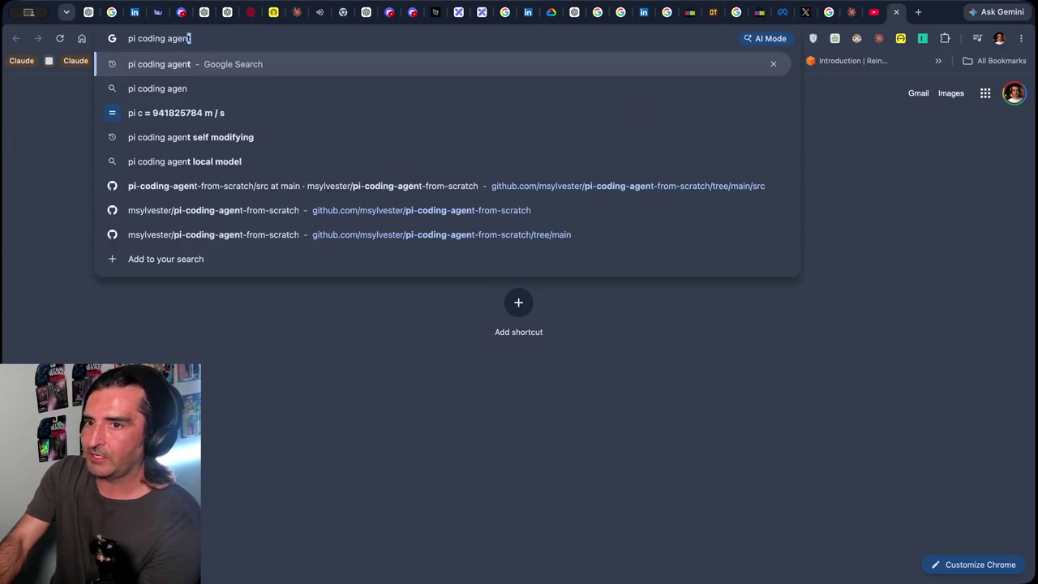
key(Return)
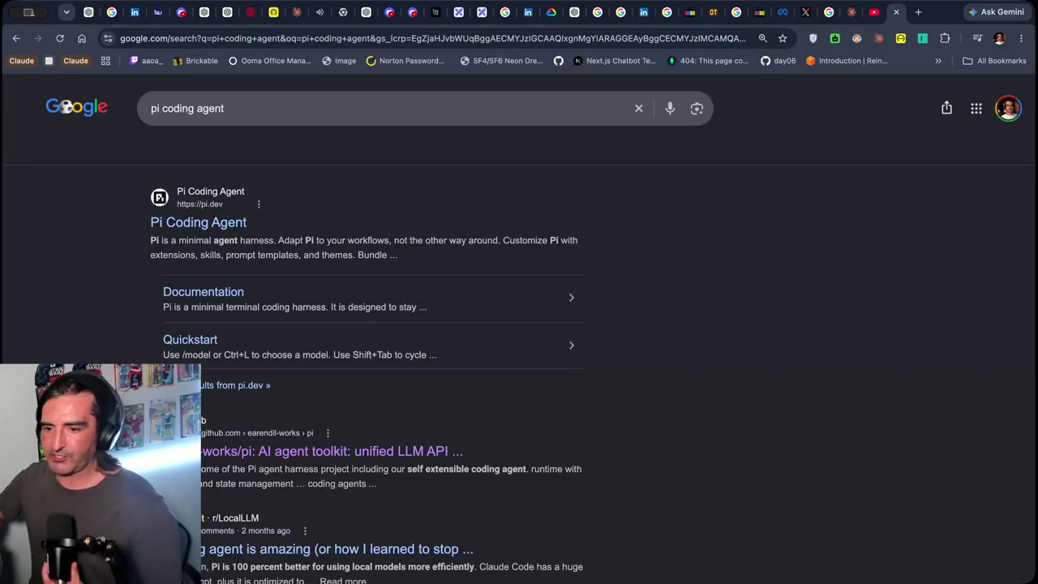
click(178, 450)
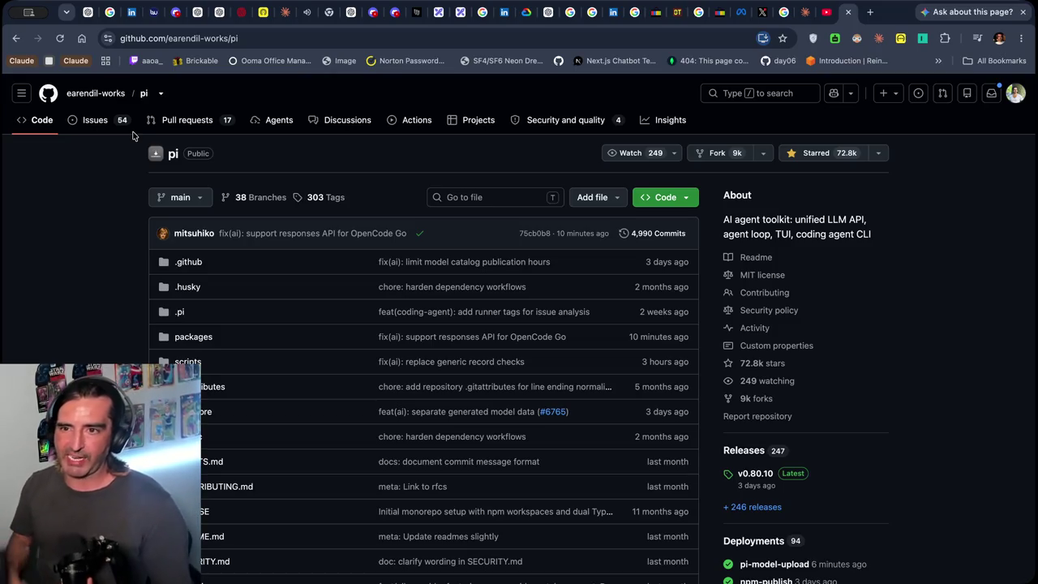
click(160, 93)
click(98, 243)
scroll(99, 242, down, 3)
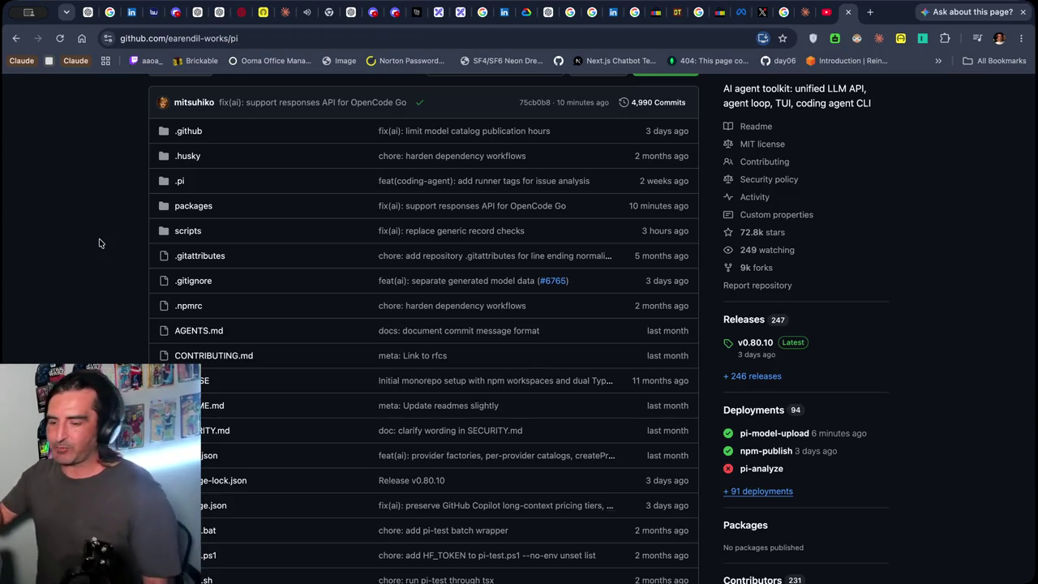
Search Google in a new tab for 'claude code how it manages memory leak anthorpic'
key(super+t)
text(a)
key(BackSpace)
text(claude code how it man)
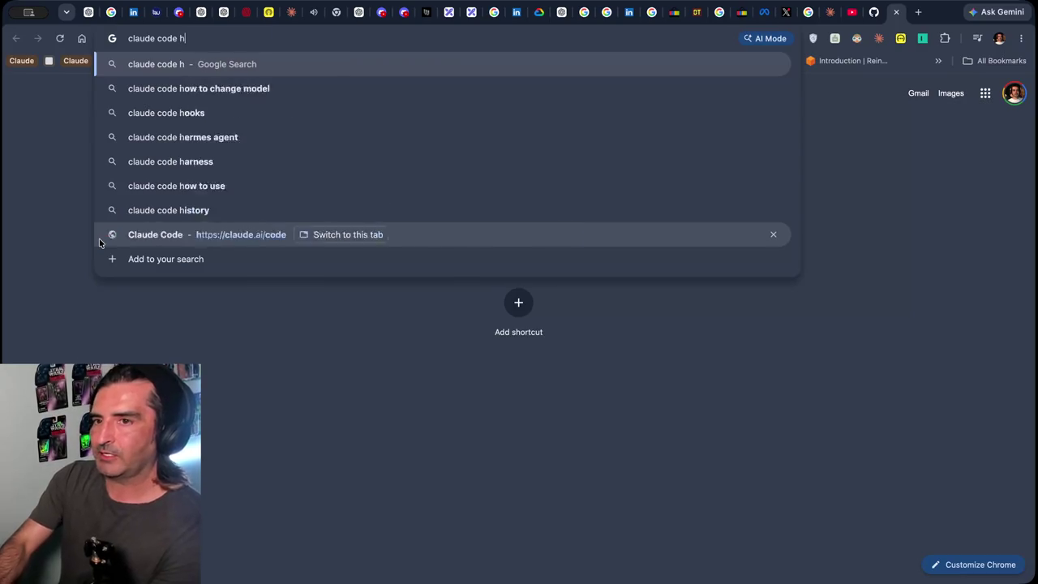
text(age)
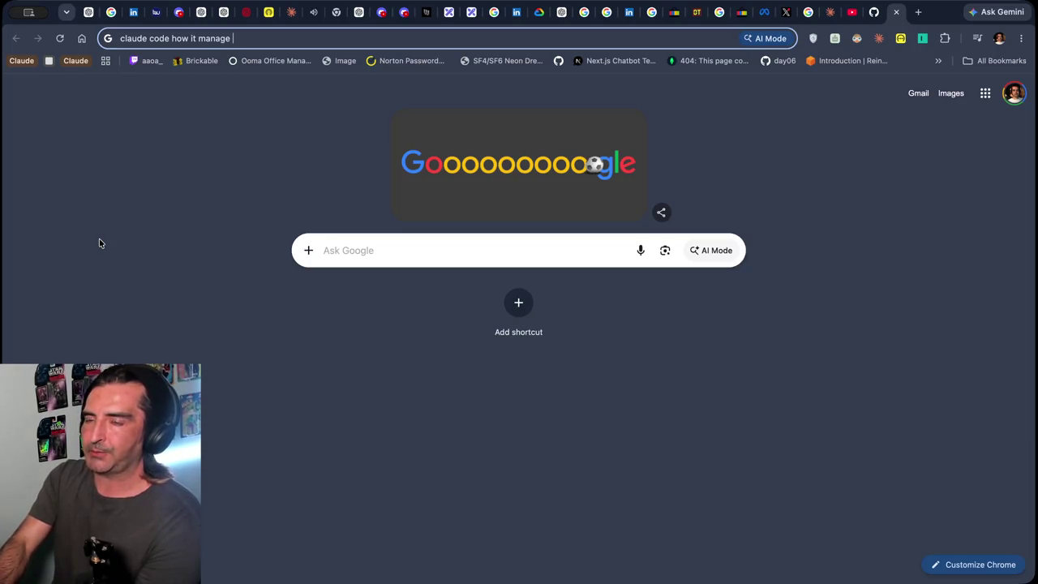
text(s memory leak)
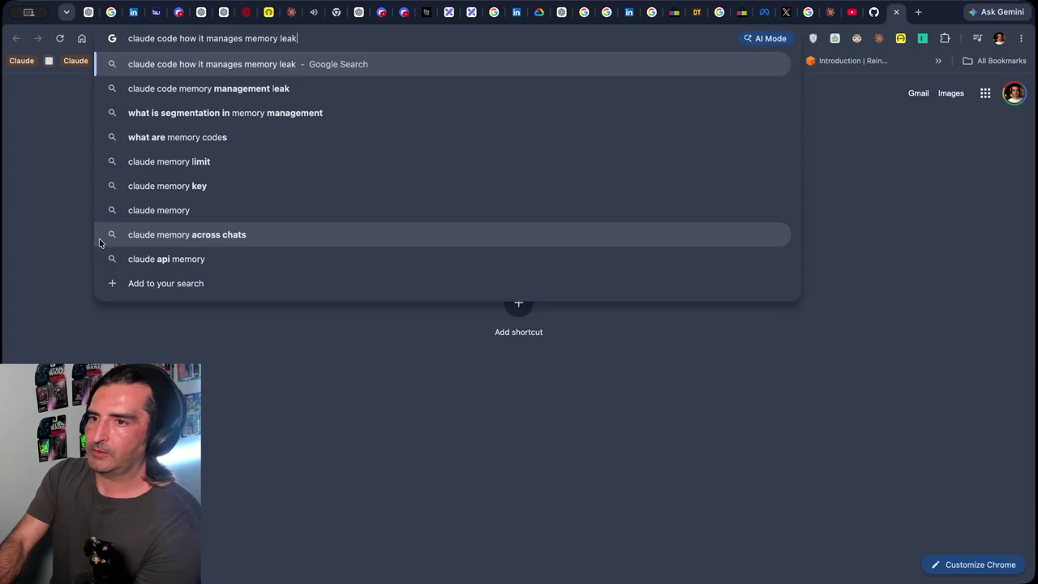
text( anthorpic)
key(Return)
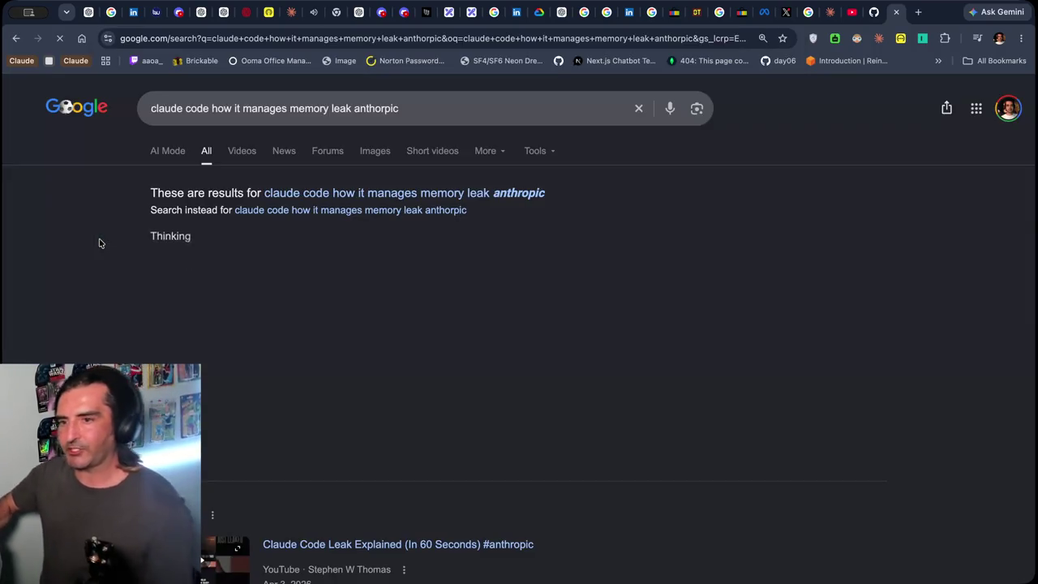
Scroll the results and open the article on Claude Code's leaked source
scroll(32, 300, down, 10)
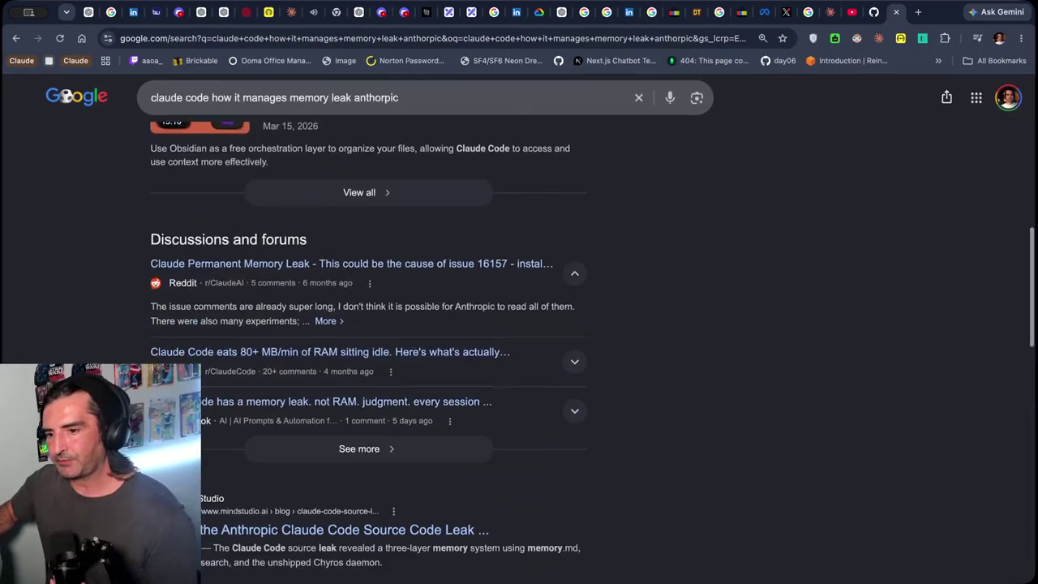
scroll(84, 291, down, 3)
scroll(105, 347, down, 1)
scroll(105, 347, down, 1)
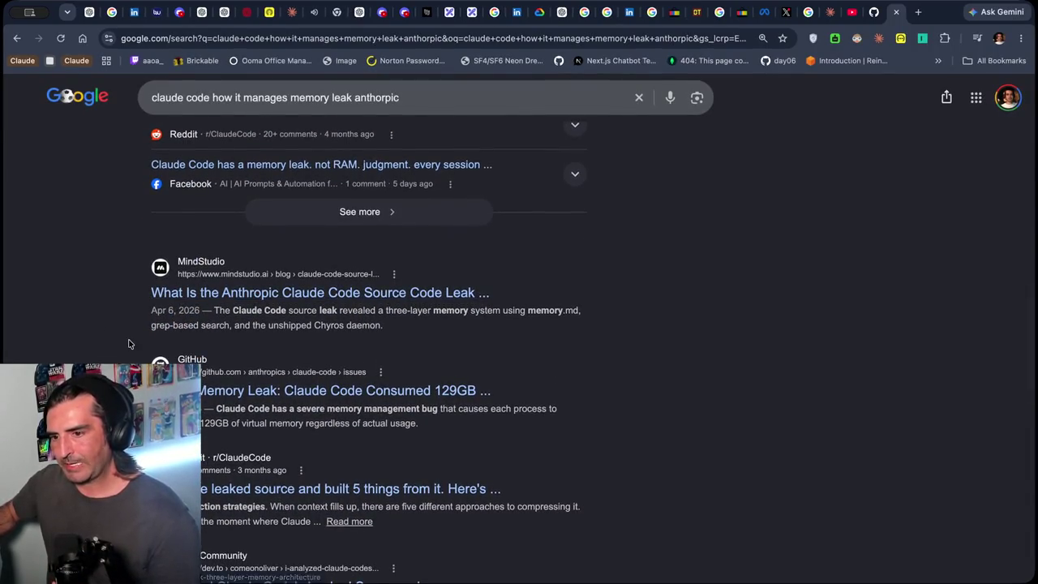
scroll(128, 343, down, 2)
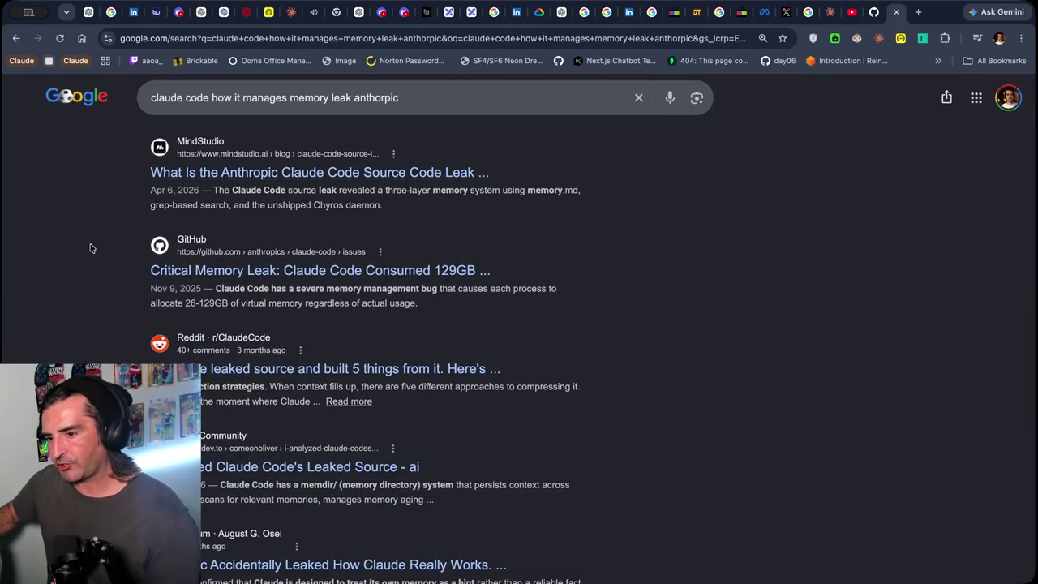
scroll(89, 243, down, 2)
click(167, 335)
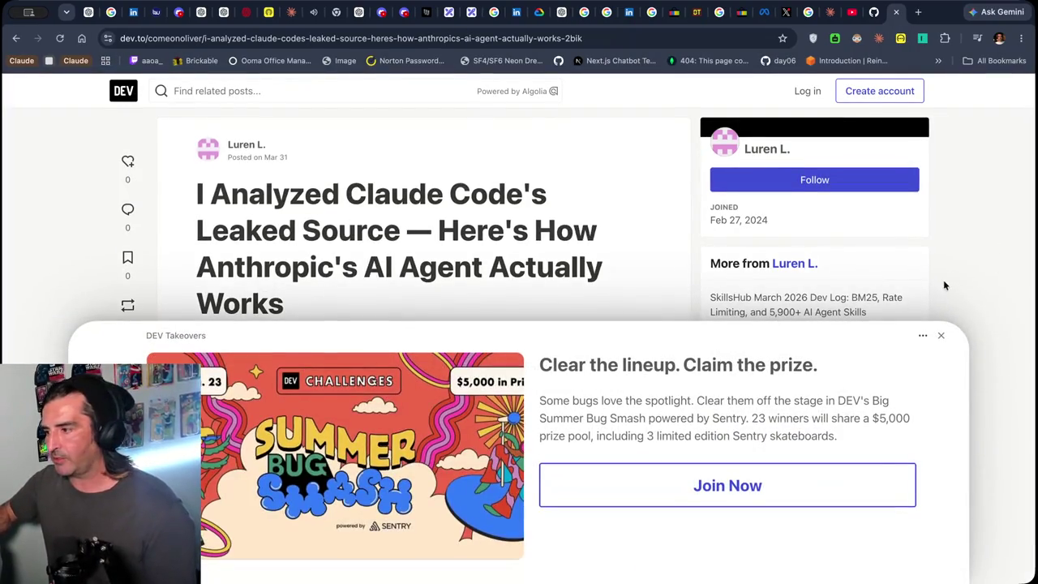
Dismiss the DEV Takeovers popup, read down the article, then return to the Excalidraw notes tab
click(940, 334)
scroll(518, 398, down, 3)
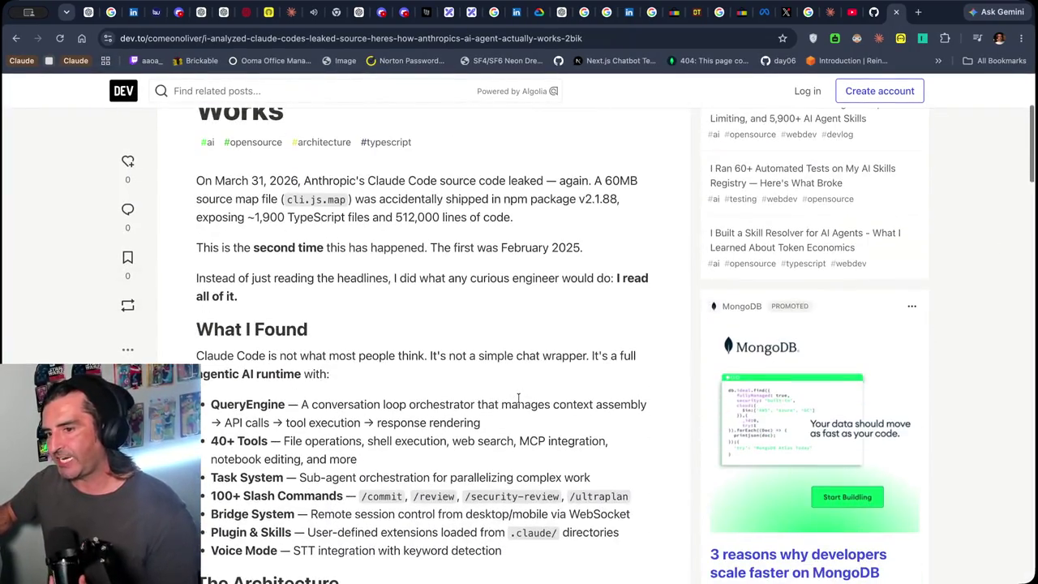
scroll(518, 397, down, 1)
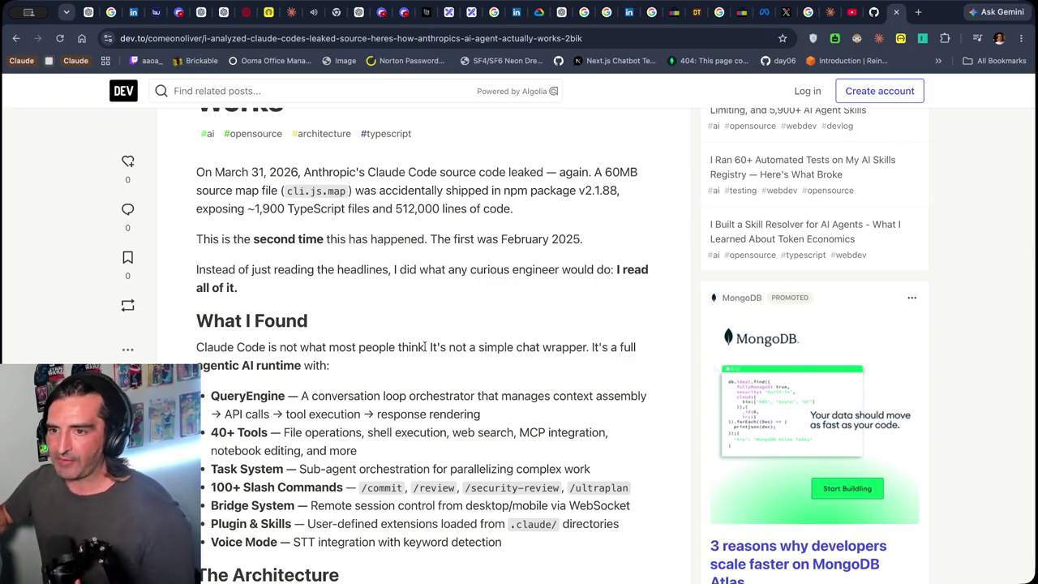
scroll(424, 346, down, 3)
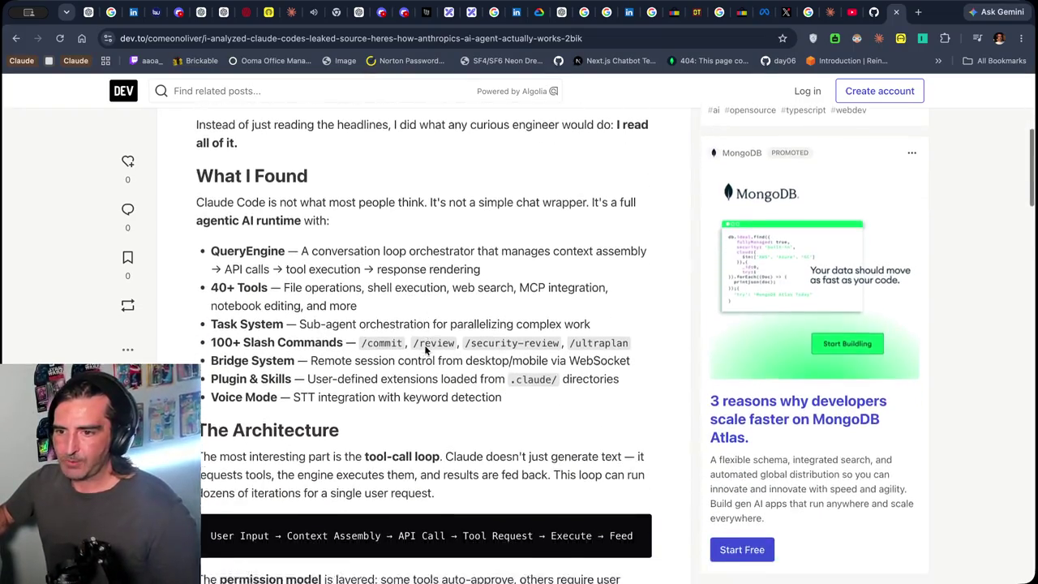
scroll(424, 346, down, 5)
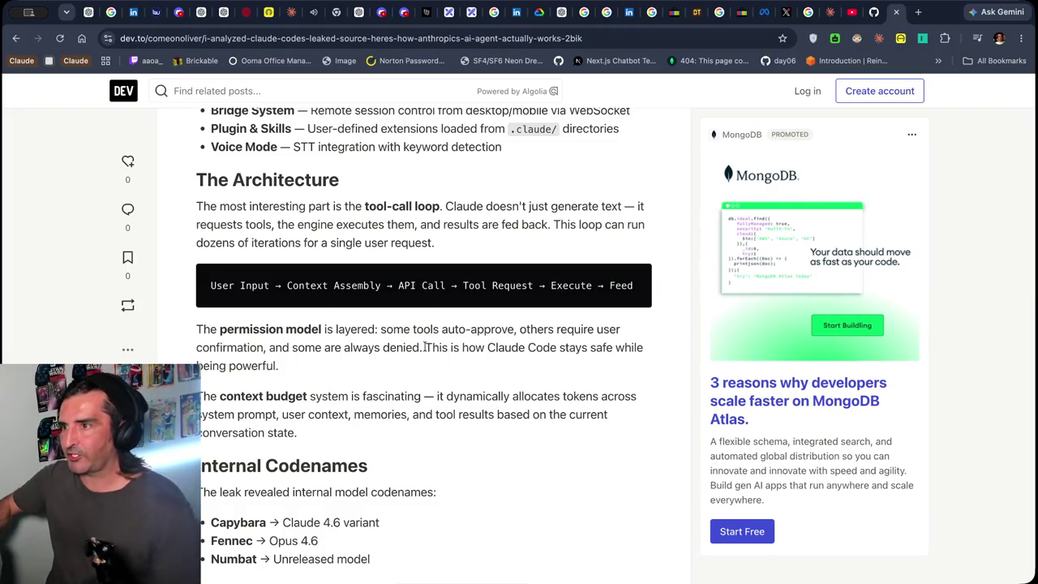
click(454, 11)
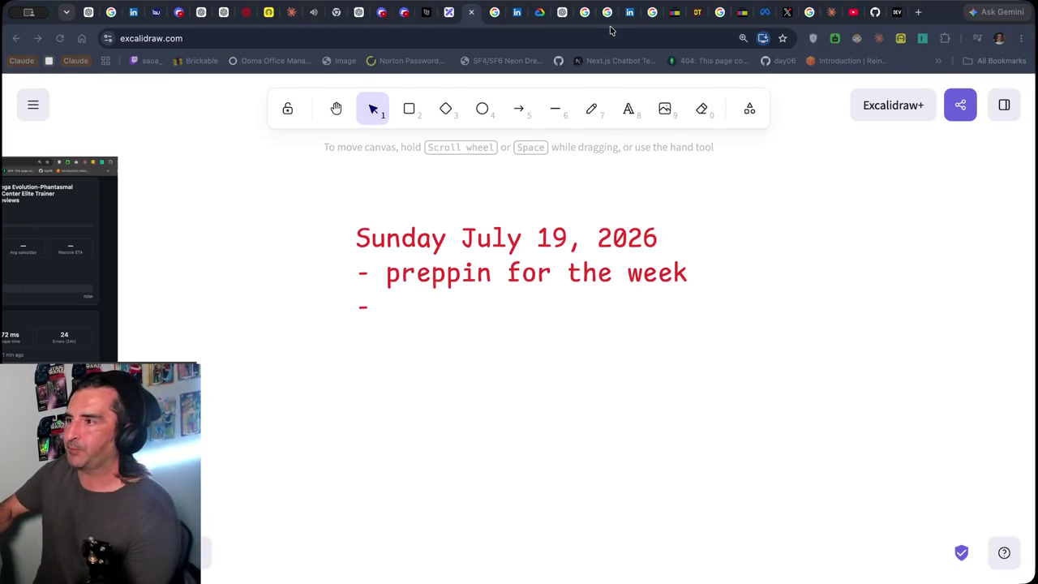
From the YouTube tab, open your channel's Videos list and scroll through the uploads
click(837, 12)
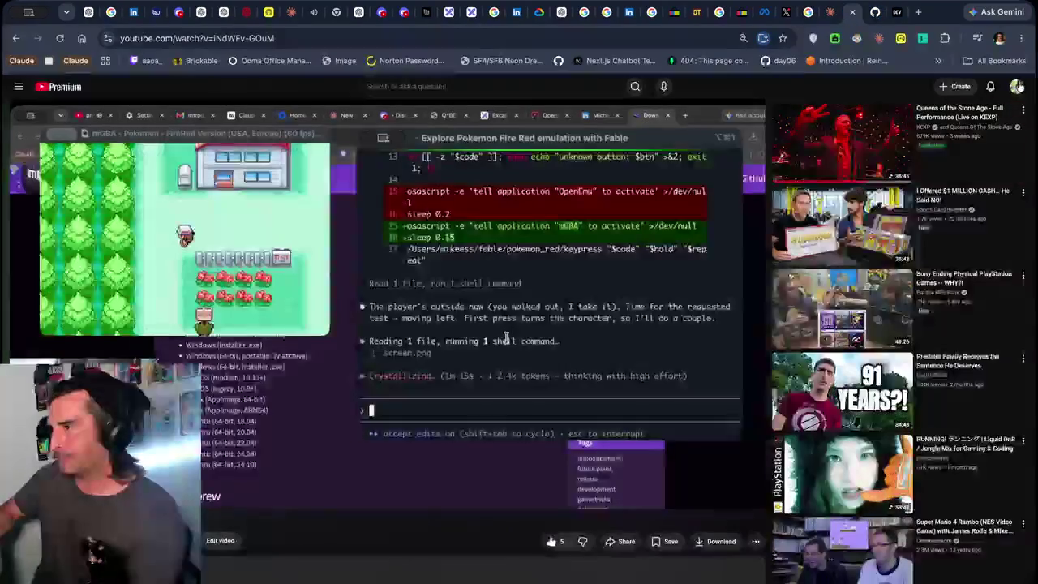
click(1016, 86)
click(937, 138)
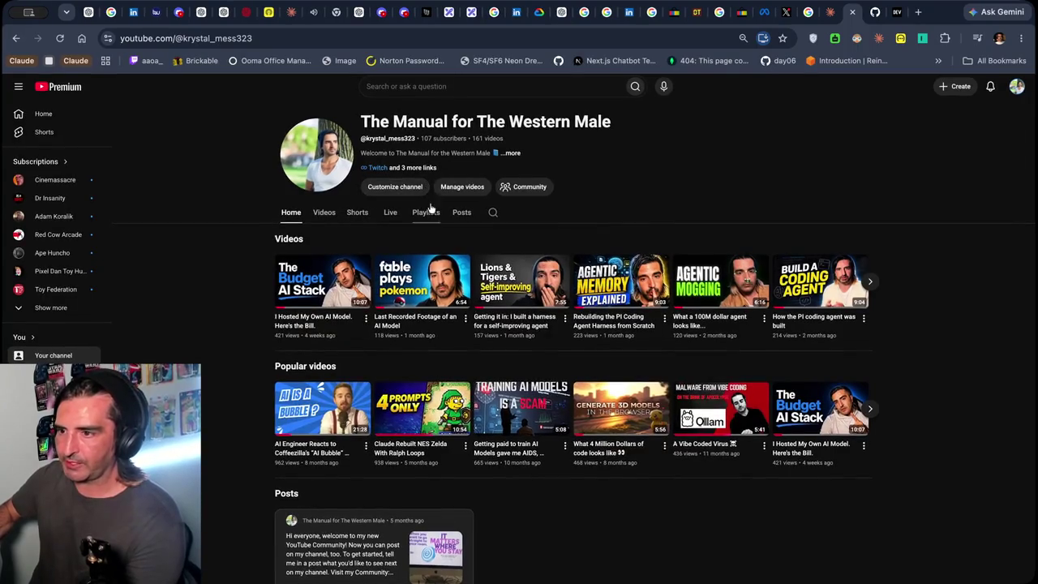
click(326, 212)
scroll(270, 359, down, 9)
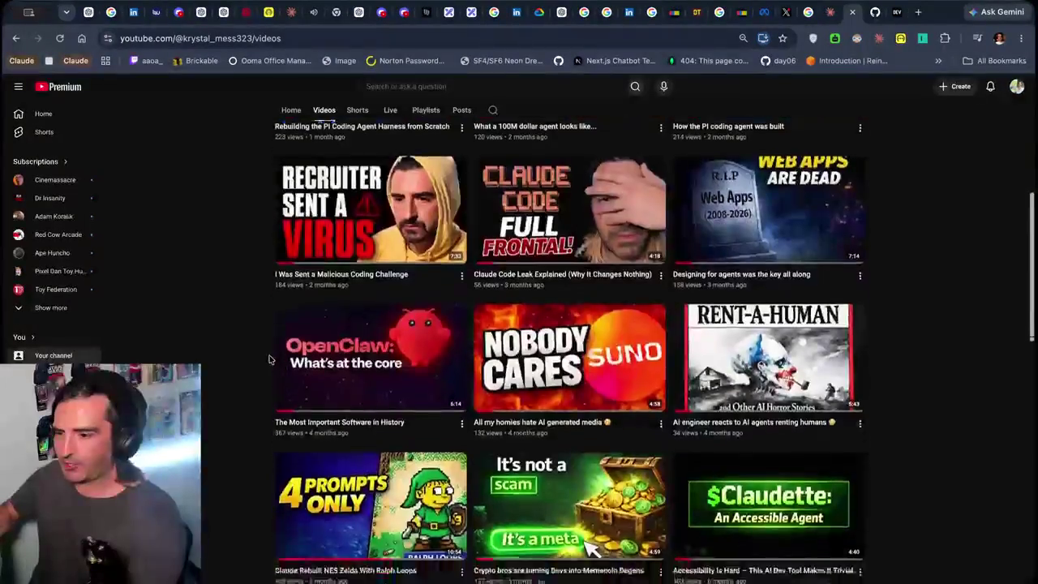
scroll(270, 340, down, 3)
scroll(268, 341, up, 2)
Open the video on the Claude Code creator's 5-parallel-Claudes thread and pause it
click(327, 270)
key(space)
scroll(387, 324, down, 3)
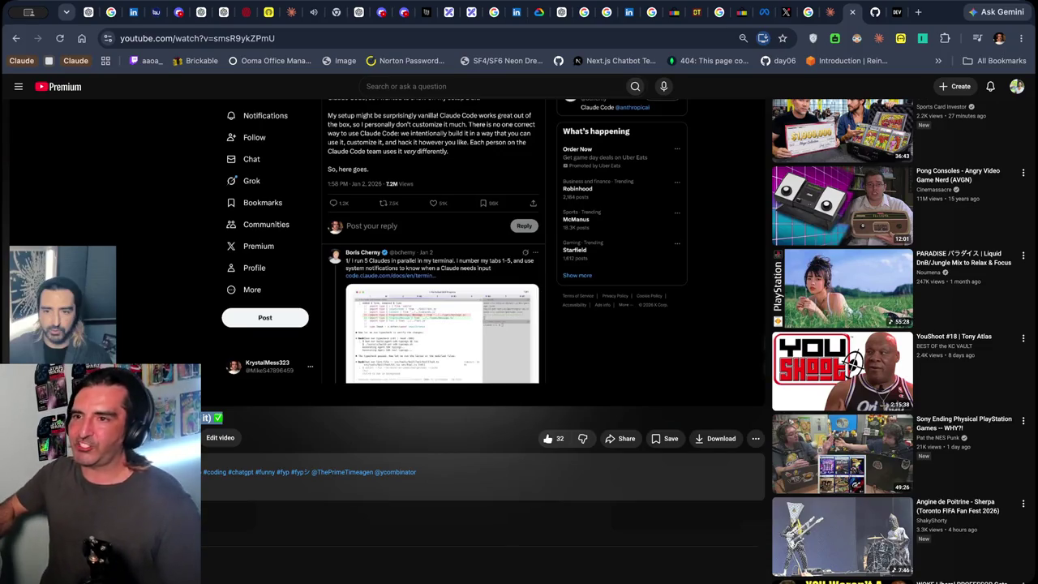
Switch to the tab playing the Angine de Poitrine mix with 'Tohogd (Official audio)'
click(314, 11)
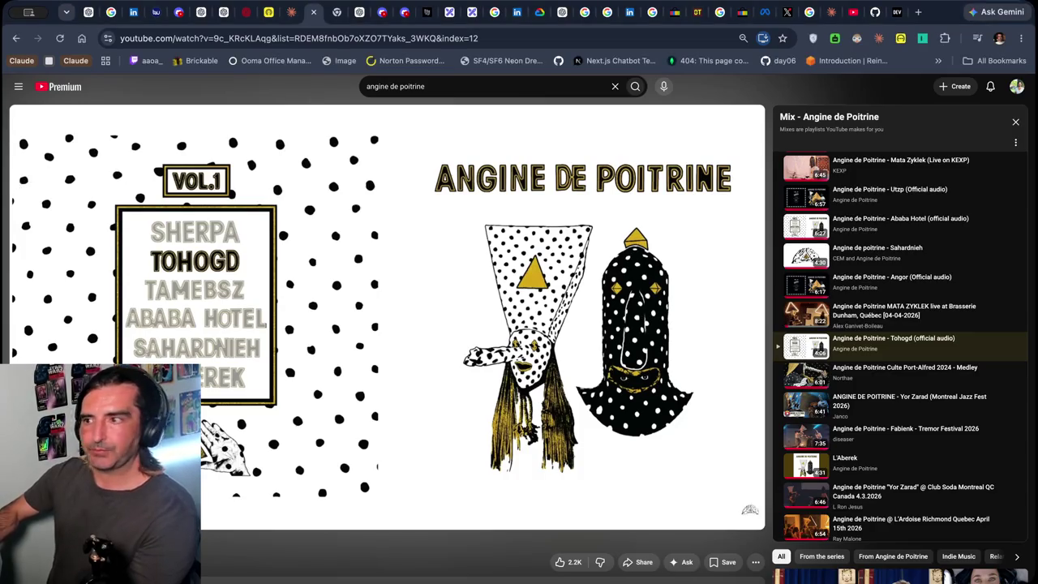
Open a blank Google new tab next to the playing Angine de Poitrine mix
click(917, 12)
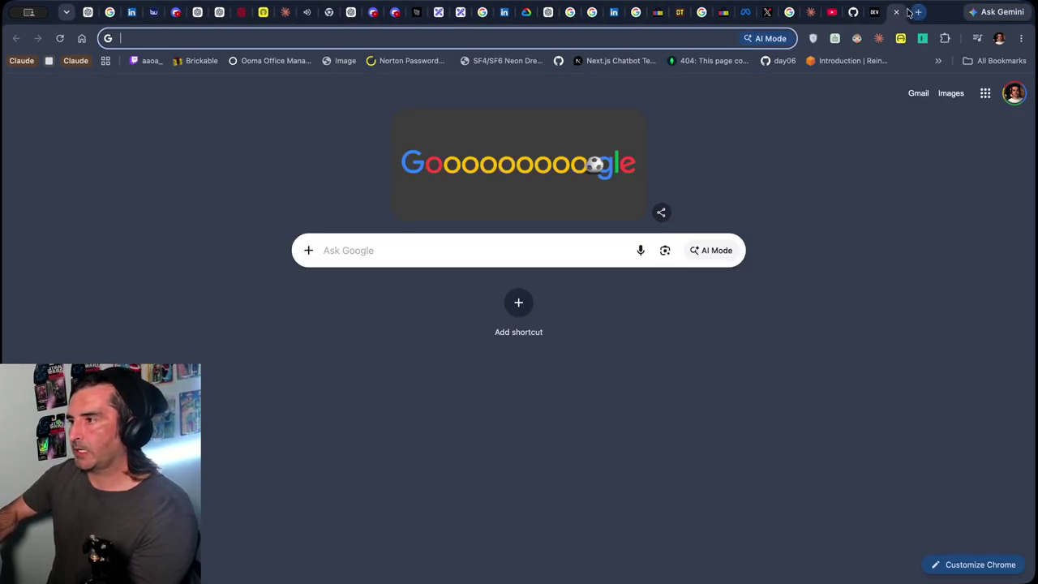
Close the blank tab and refocus the Angine de Poitrine mix on YouTube
click(895, 11)
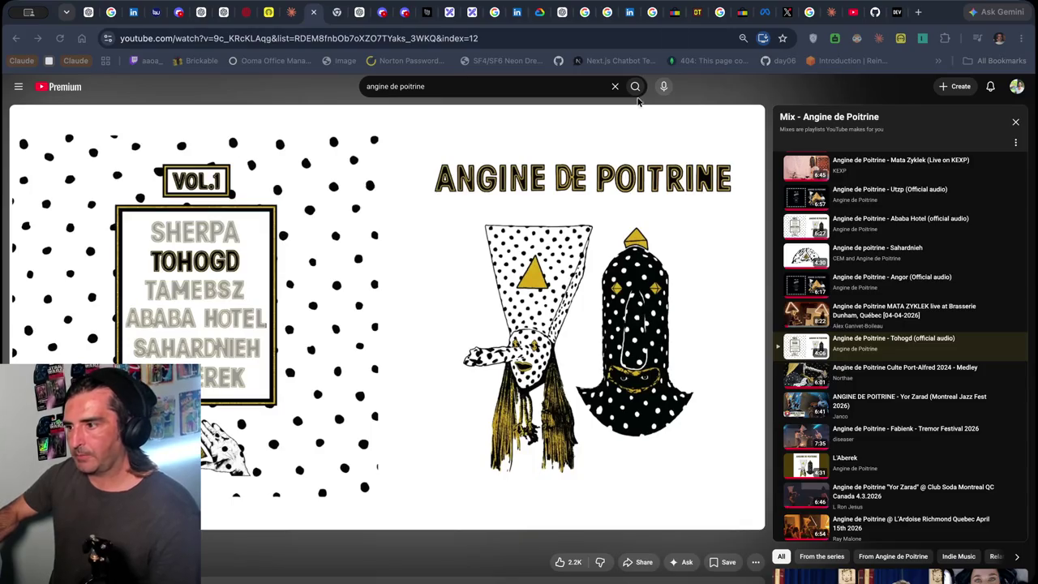
click(331, 89)
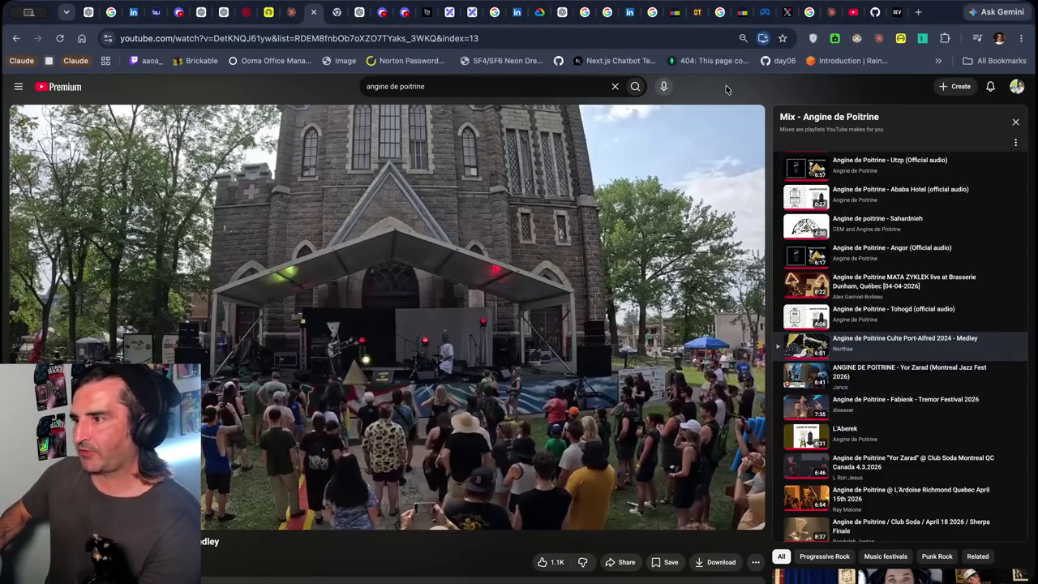
Open a new browser tab while the Culte Port-Alfred 2024 medley plays
key(ctrl+t)
Go to chatgpt.com and ask 'what is a forward deploy engineer' in a new chat
text(chatgpt.com)
key(Return)
text(ful)
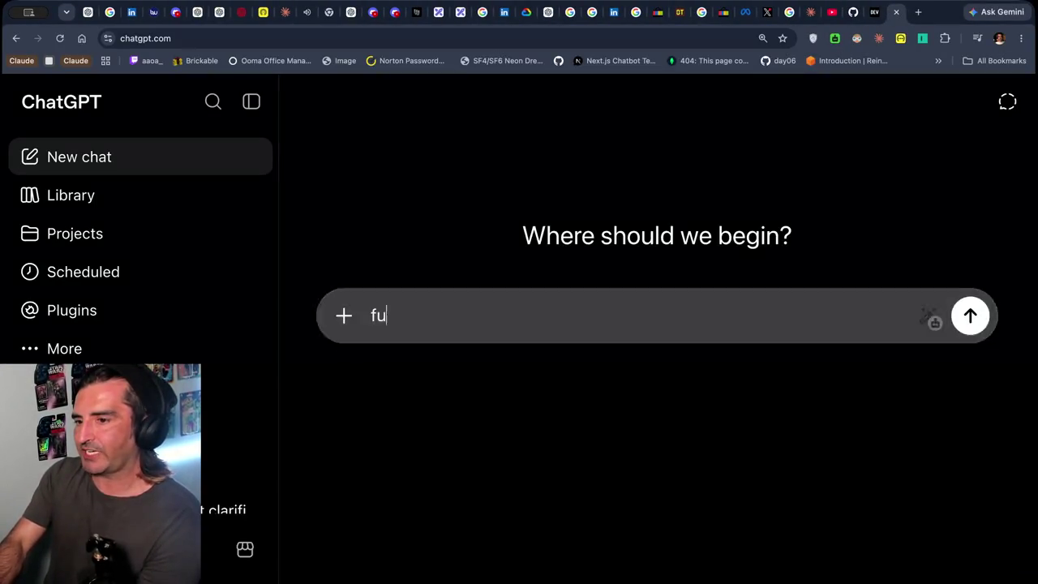
key(ctrl+a)
text(what is forw)
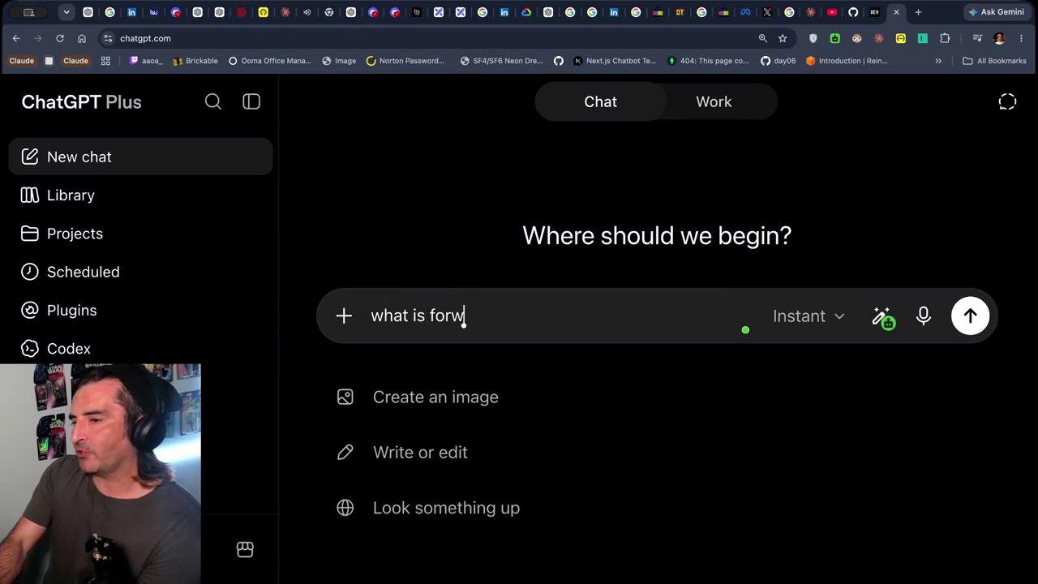
text(ard deploy englineer)
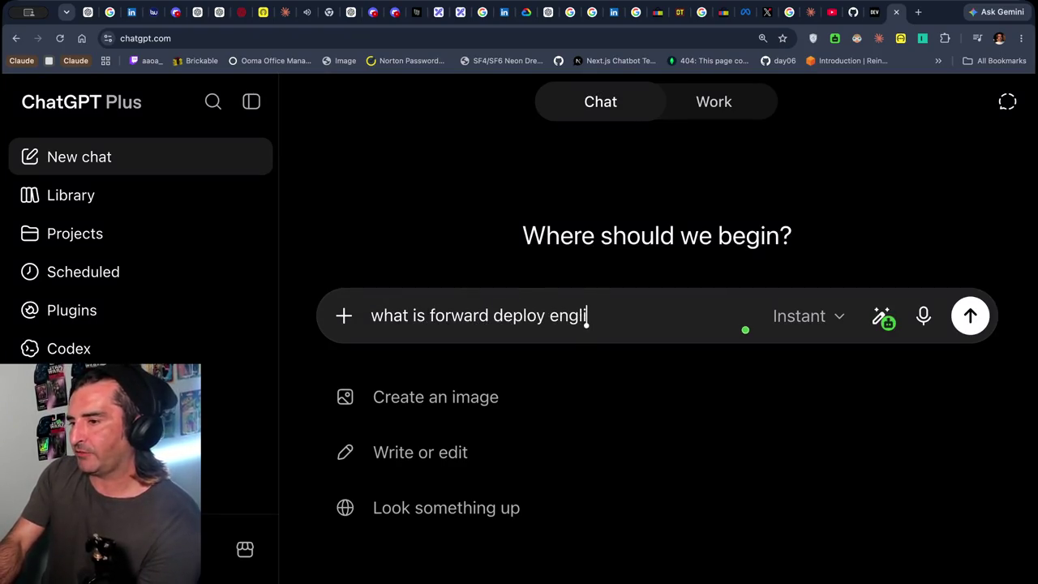
key(ctrl+a)
text(what is a ffo)
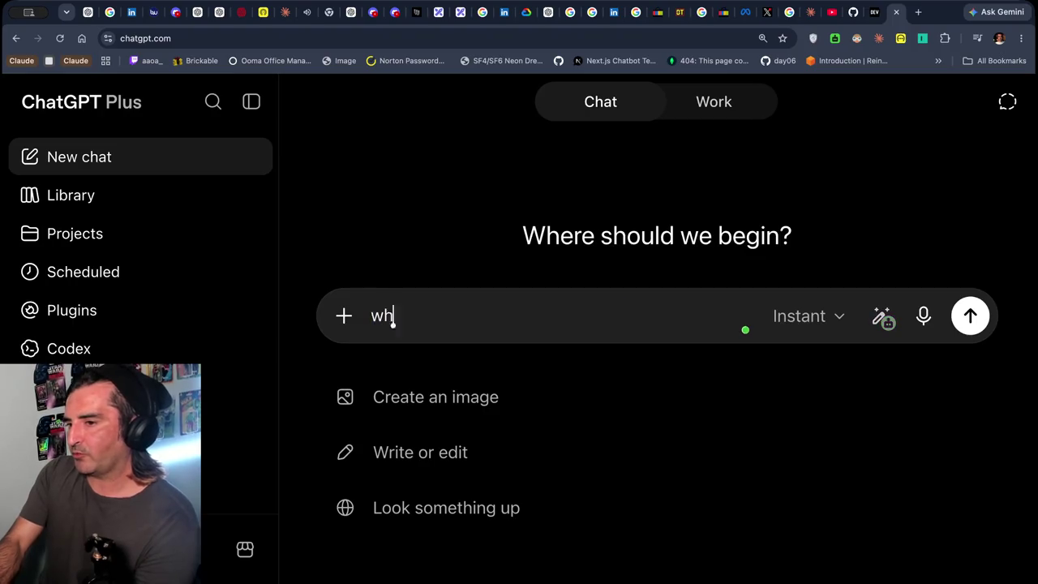
key(BackSpace)
key(BackSpace)
text(or)
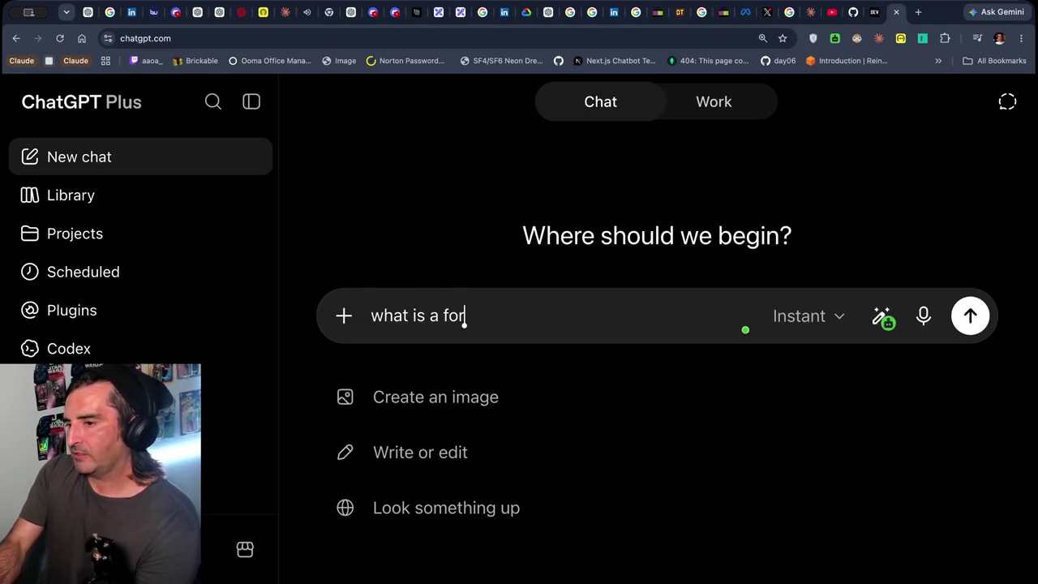
text(ward deploy engineer)
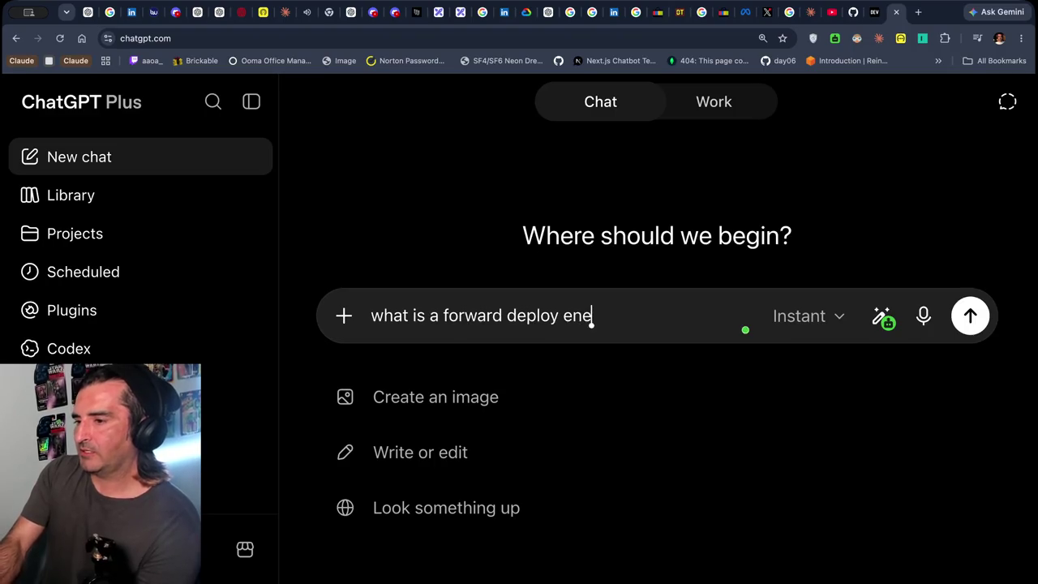
key(Return)
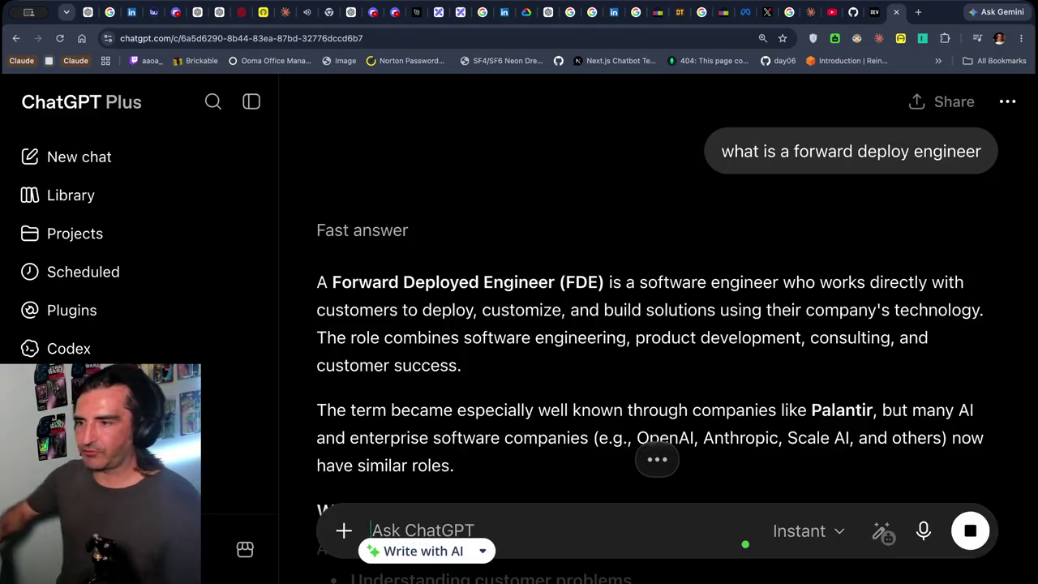
Read the opening of the forward deployed engineer answer, highlighting its first paragraphs
scroll(637, 188, down, 2)
drag(470, 185, 540, 301)
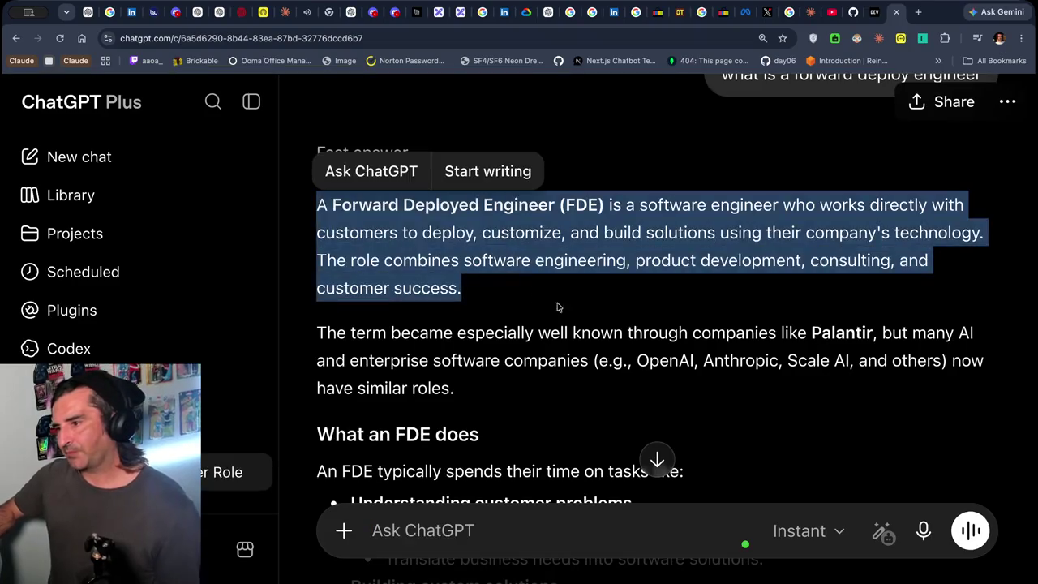
scroll(659, 323, down, 2)
drag(444, 244, 478, 356)
scroll(565, 425, down, 3)
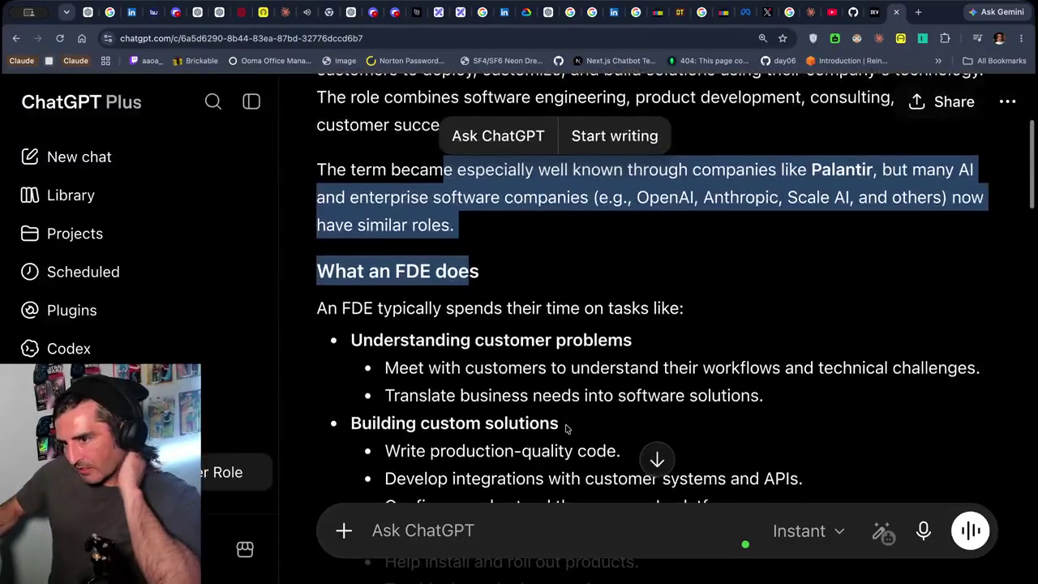
drag(352, 290, 410, 398)
Read down to the Software Engineer comparison, selecting 'Unlike', then switch to LinkedIn messaging
scroll(467, 421, down, 2)
scroll(467, 419, down, 3)
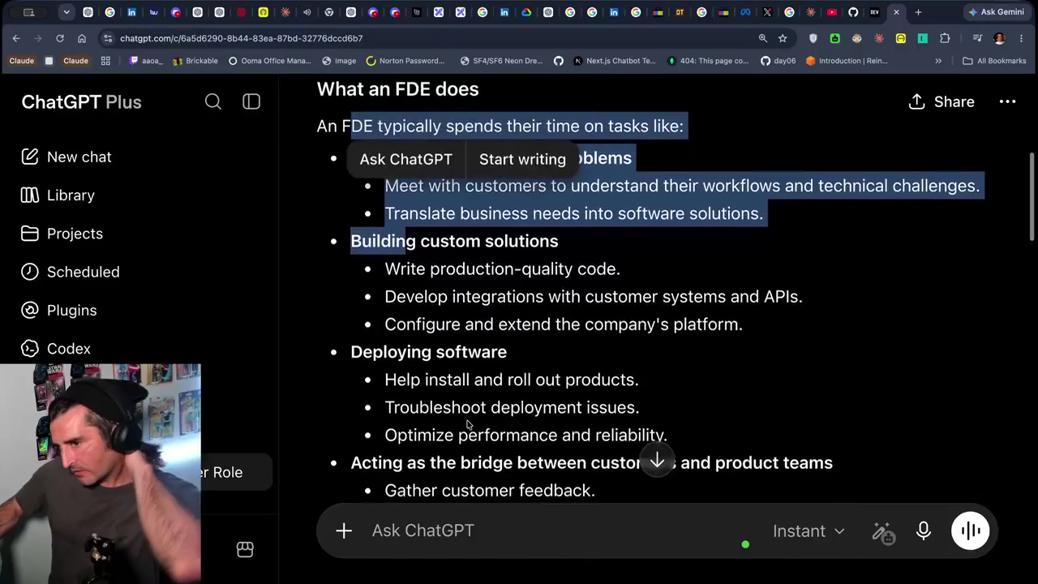
scroll(467, 419, down, 4)
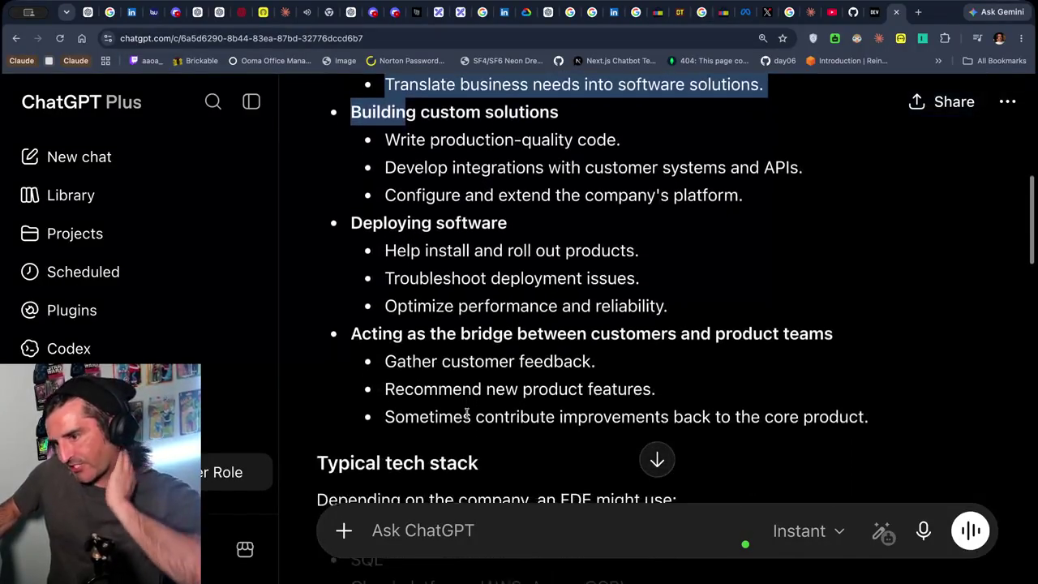
scroll(467, 416, down, 8)
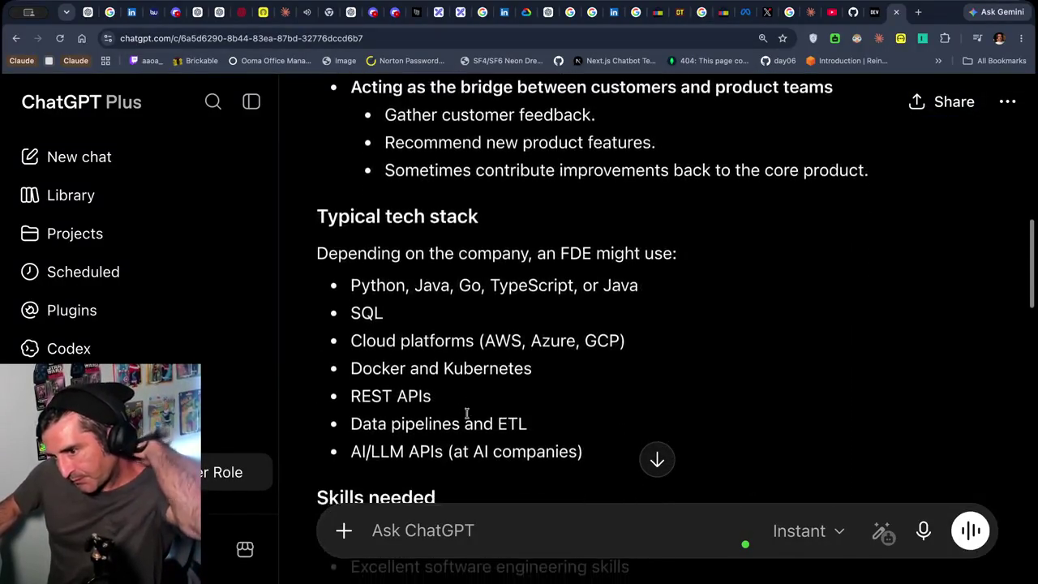
scroll(467, 417, down, 2)
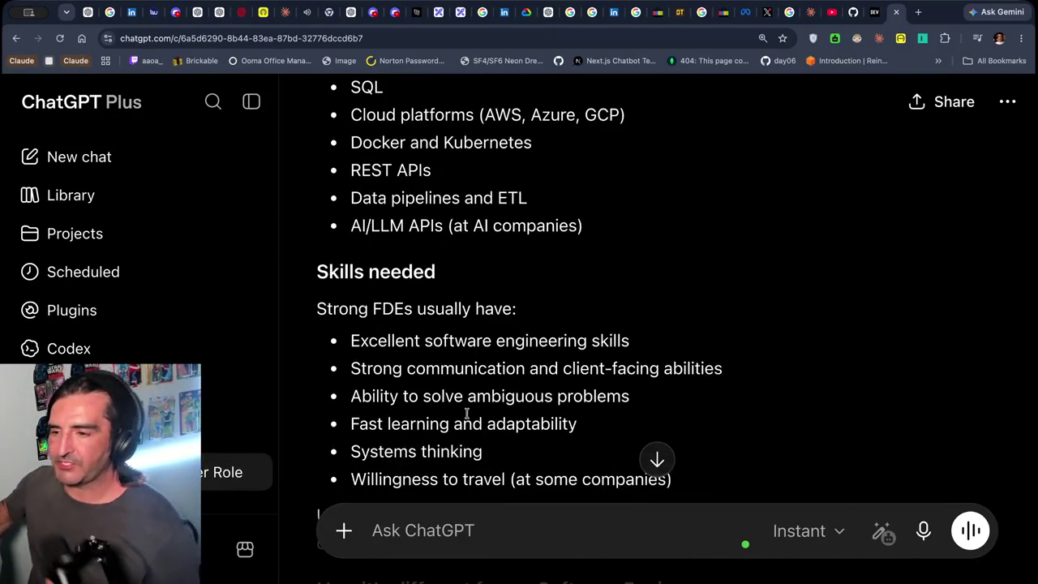
scroll(467, 416, down, 5)
scroll(467, 417, down, 3)
double_click(348, 234)
scroll(438, 313, down, 2)
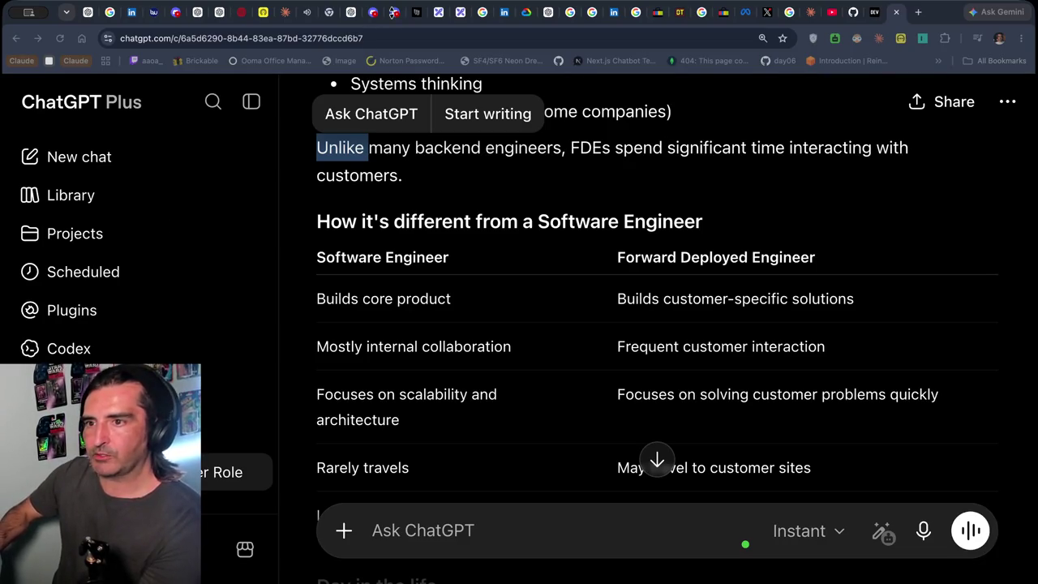
click(217, 11)
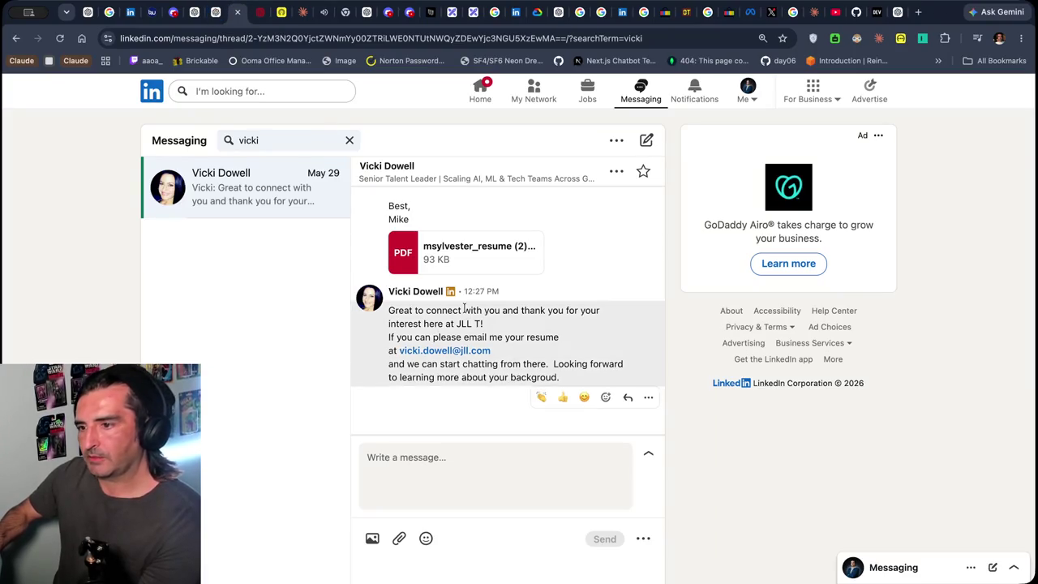
Look over the recruiter's resume request, close LinkedIn messaging, and go back to the YouTube video
scroll(465, 312, up, 10)
scroll(469, 324, down, 10)
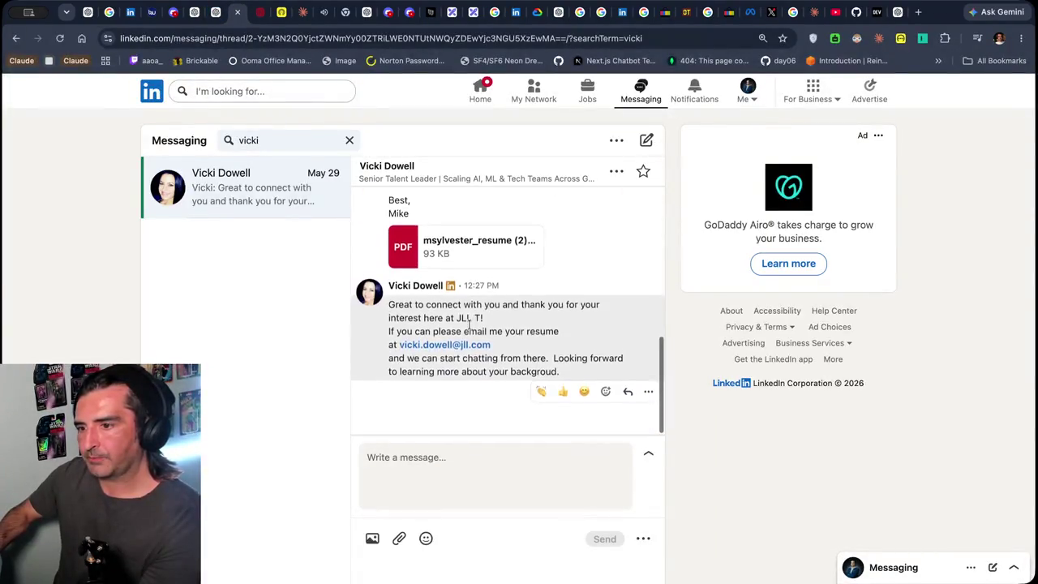
click(239, 14)
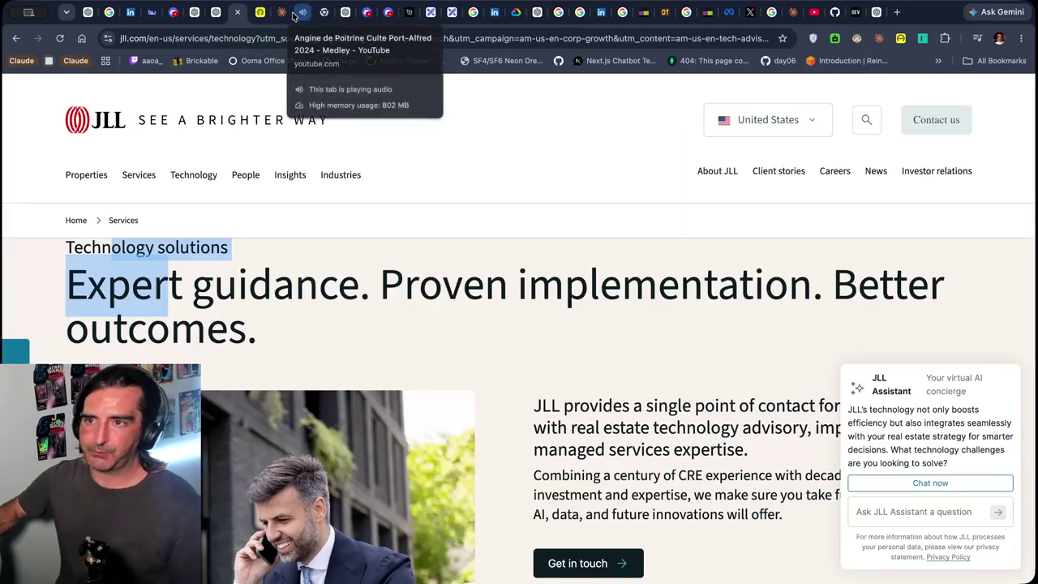
click(294, 14)
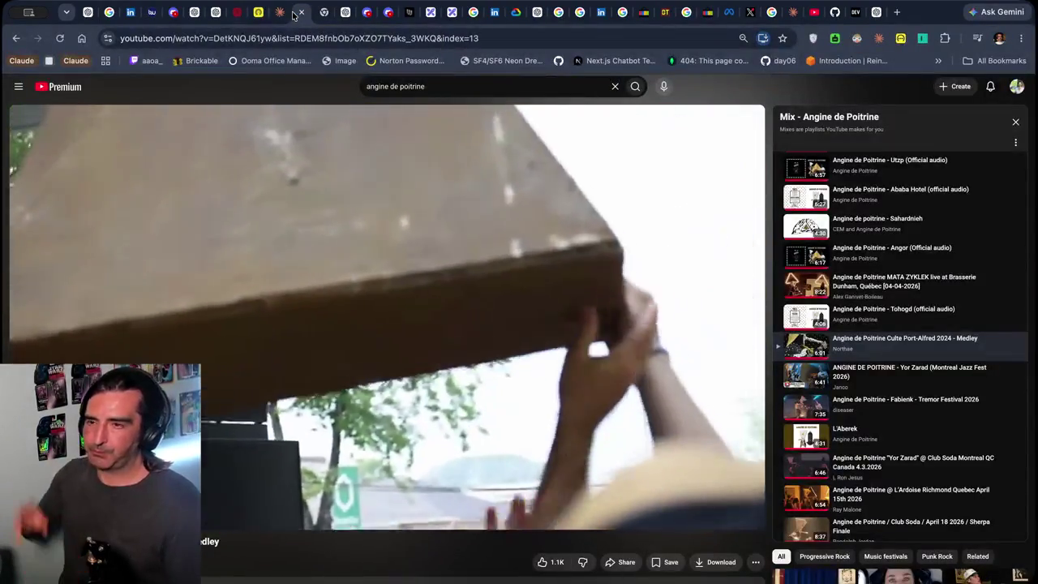